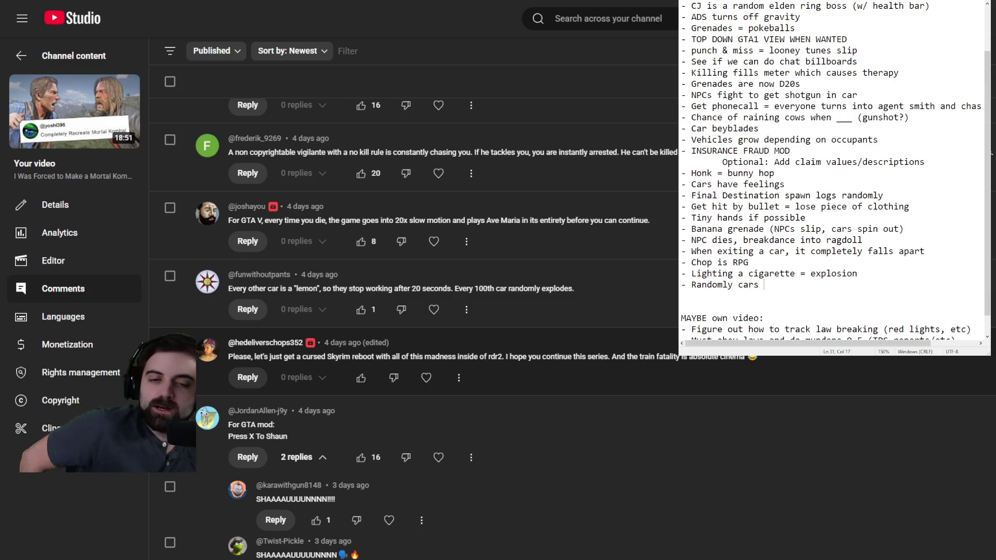
Delete the unfinished '- Randomly cars' line so the list ends with the cigarette explosion idea
key("BackSpace")
key("BackSpace")
key("BackSpace")
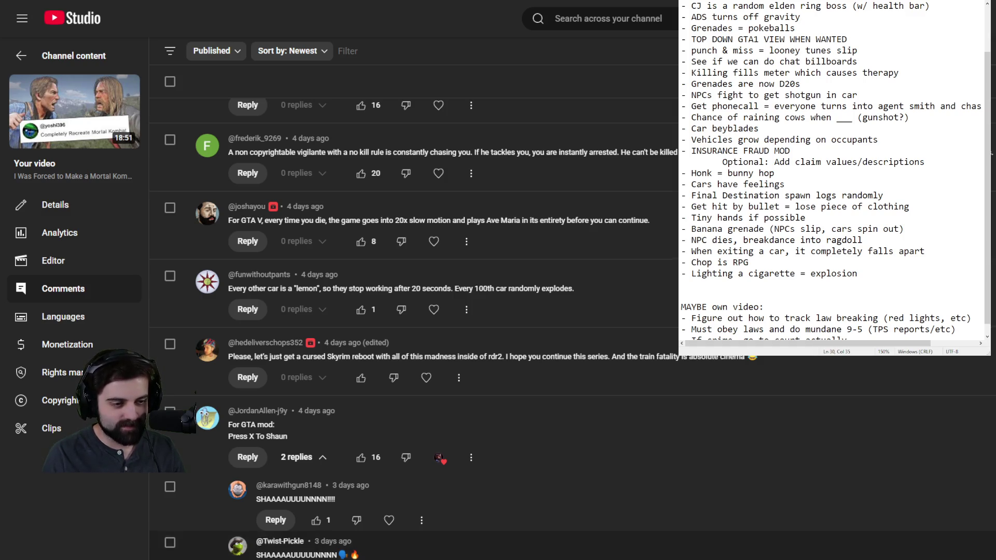
scroll(570, 327, "down", 5)
scroll(570, 327, "down", 4)
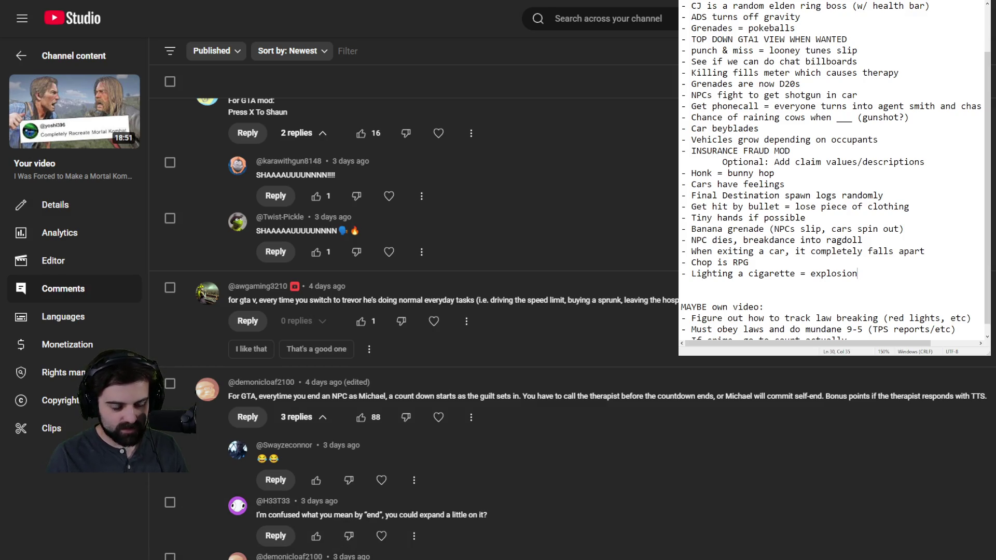
scroll(415, 311, "down", 6)
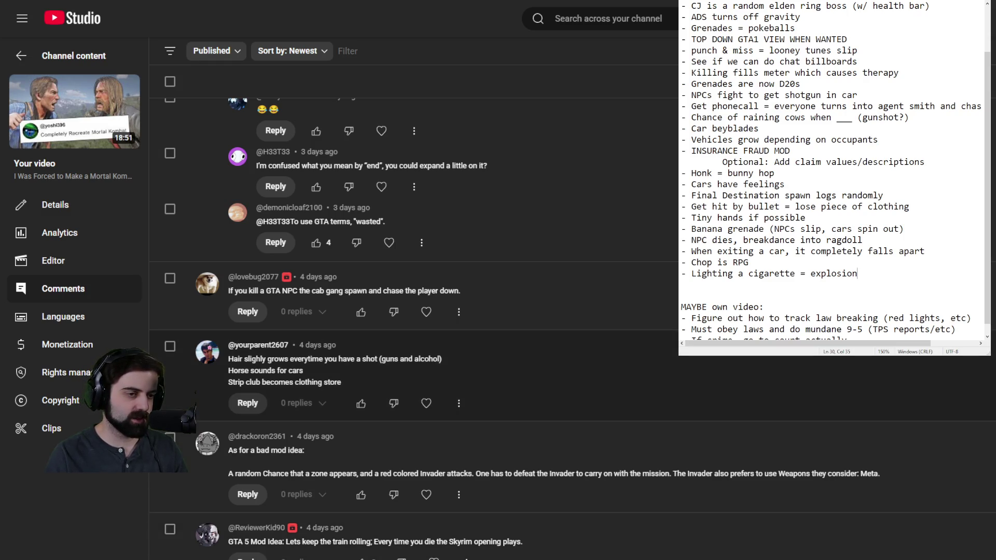
scroll(425, 399, "down", 2)
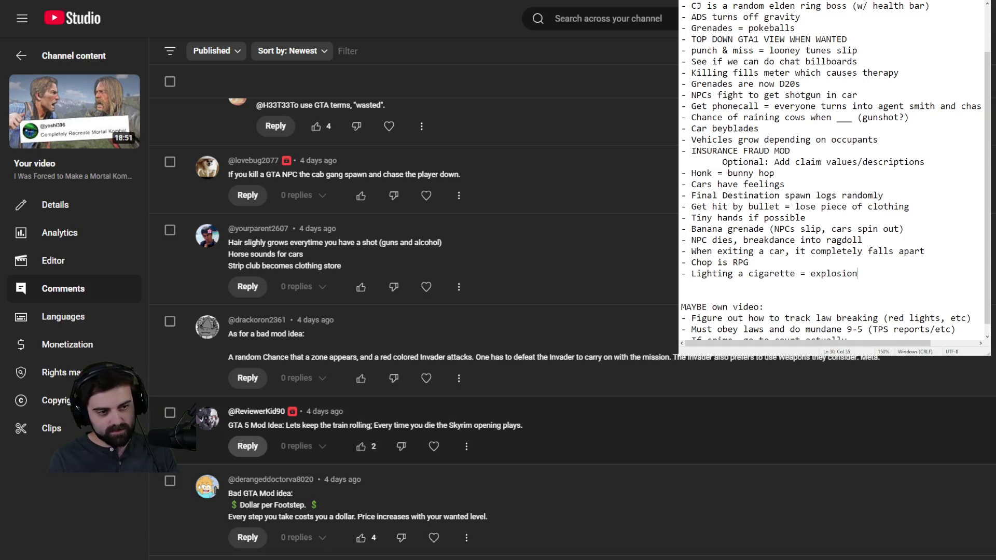
Post the reply 'Banned' under the Skyrim-opening-on-every-death comment
left_click(248, 446)
type("Banned")
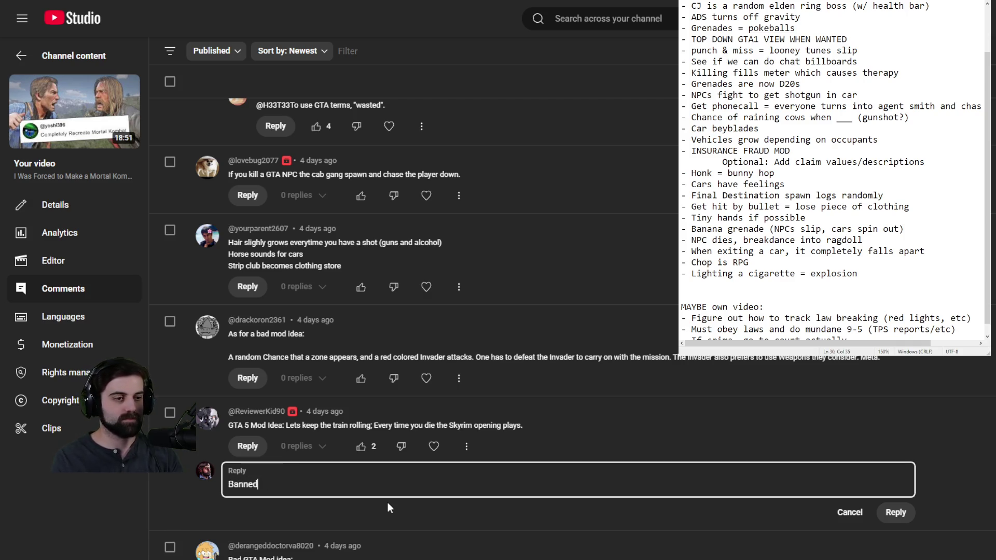
left_click(895, 512)
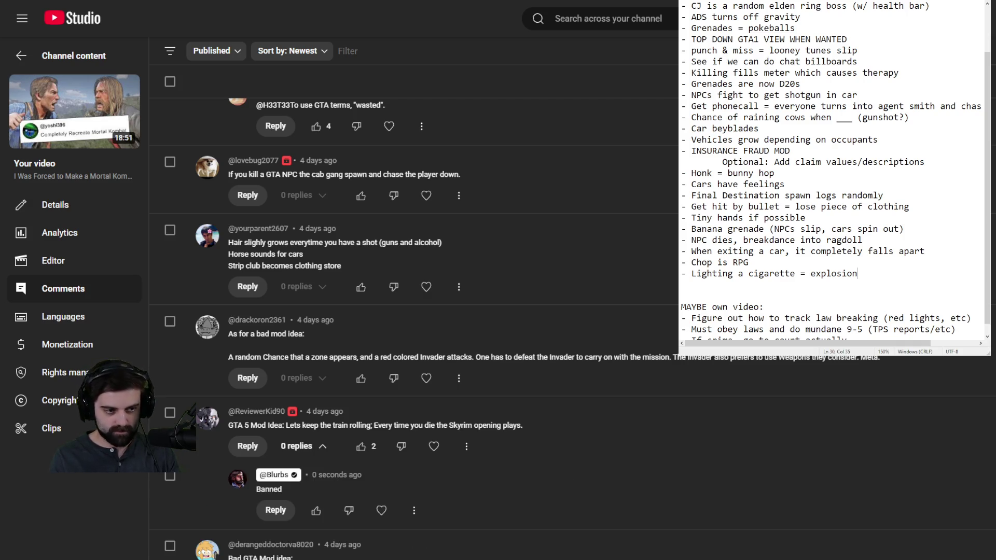
scroll(571, 311, "down", 7)
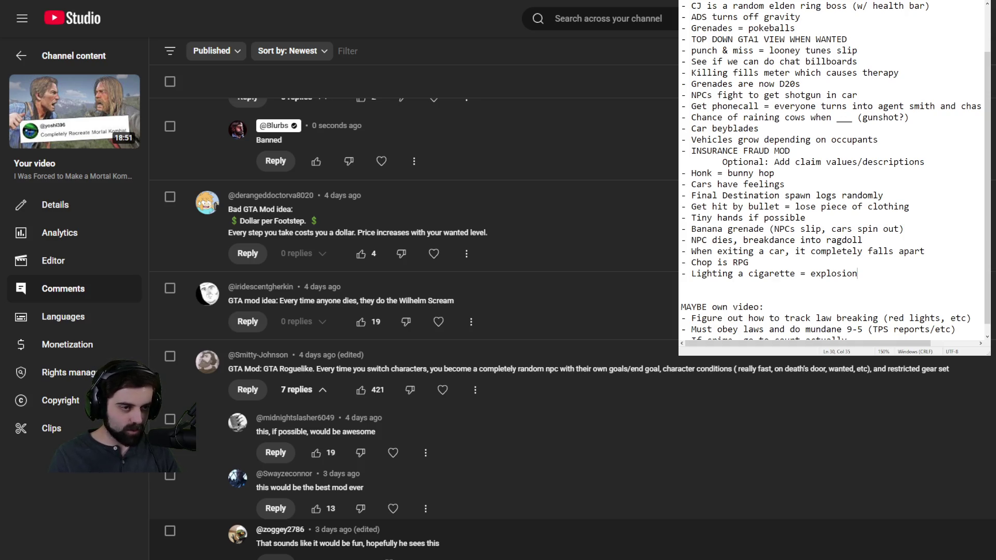
scroll(356, 506, "down", 4)
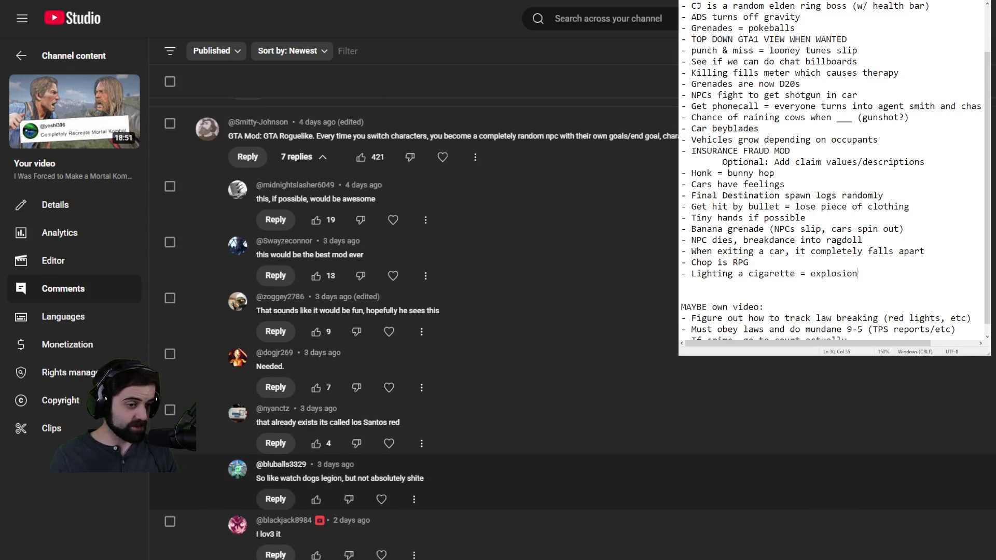
scroll(356, 505, "up", 3)
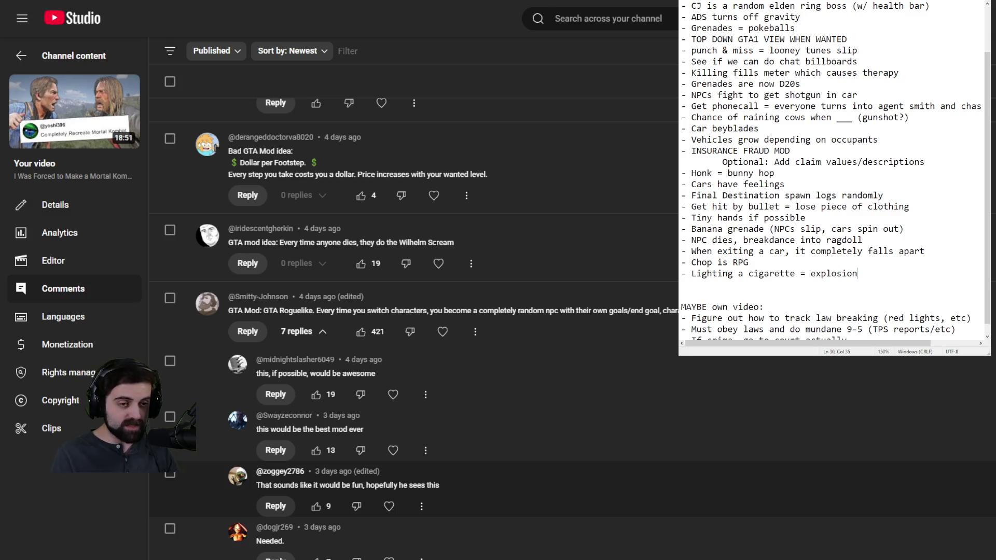
scroll(415, 311, "up", 8)
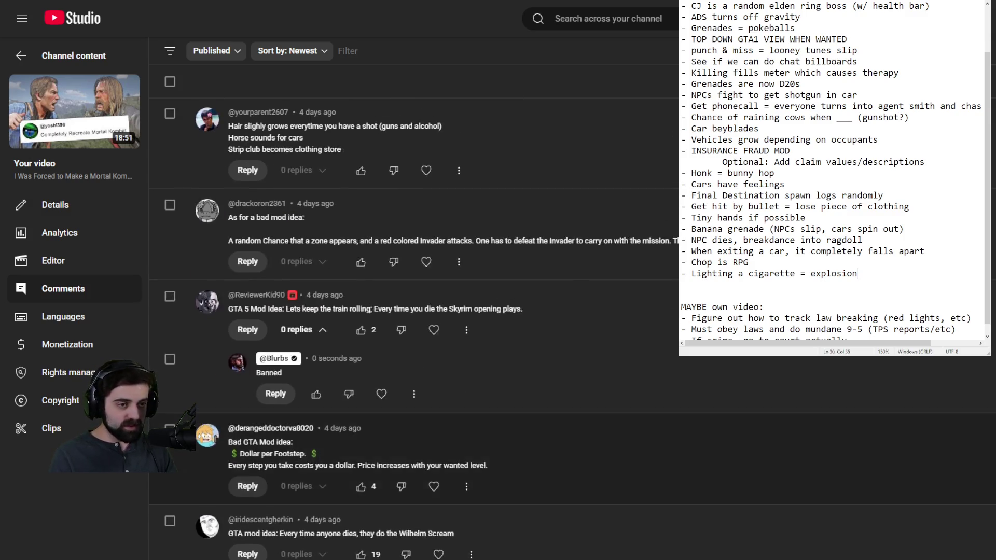
scroll(415, 311, "down", 5)
scroll(414, 311, "down", 1)
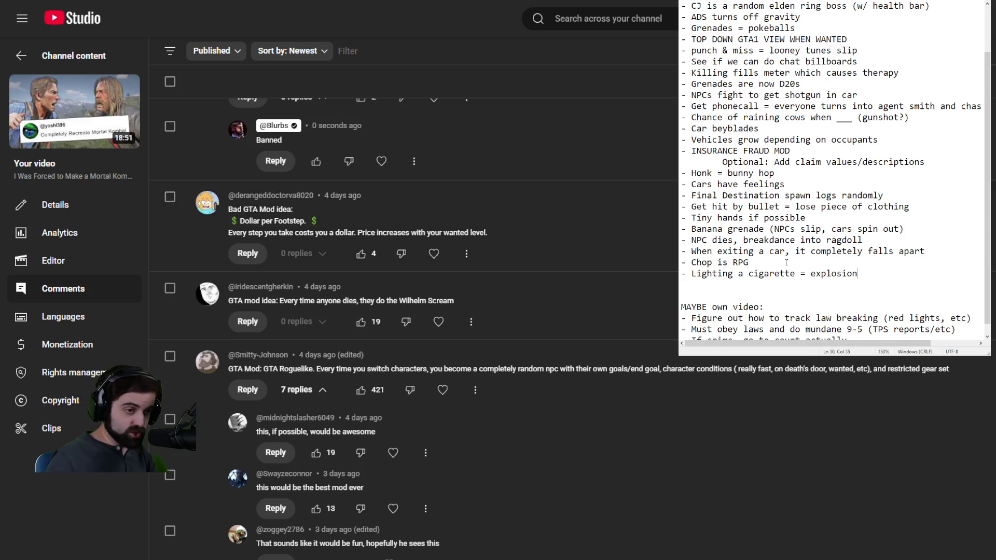
scroll(824, 280, "down", 1)
scroll(850, 290, "up", 1)
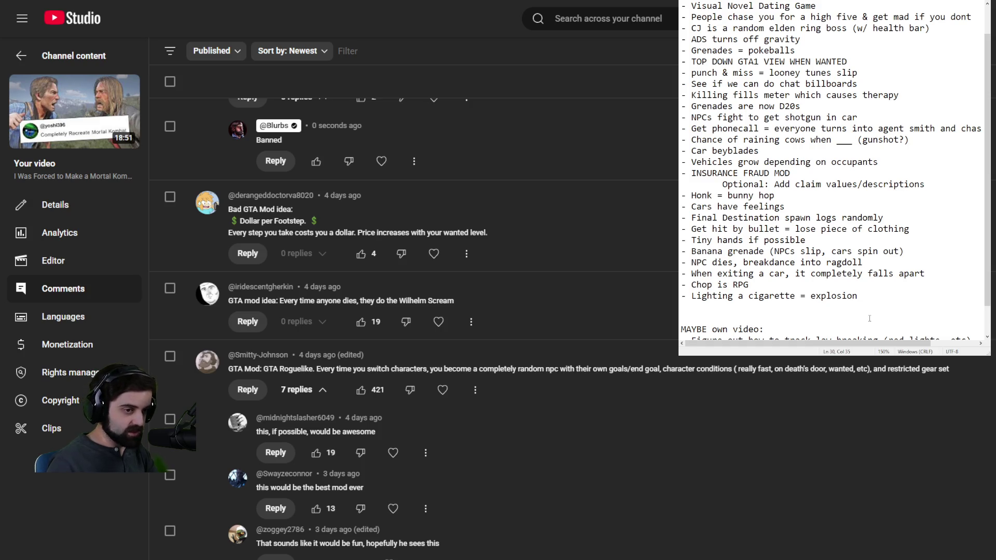
Add '- Rogue Legacy system (random npc and random perks)' as a new last idea line
key("Return")
type("- ")
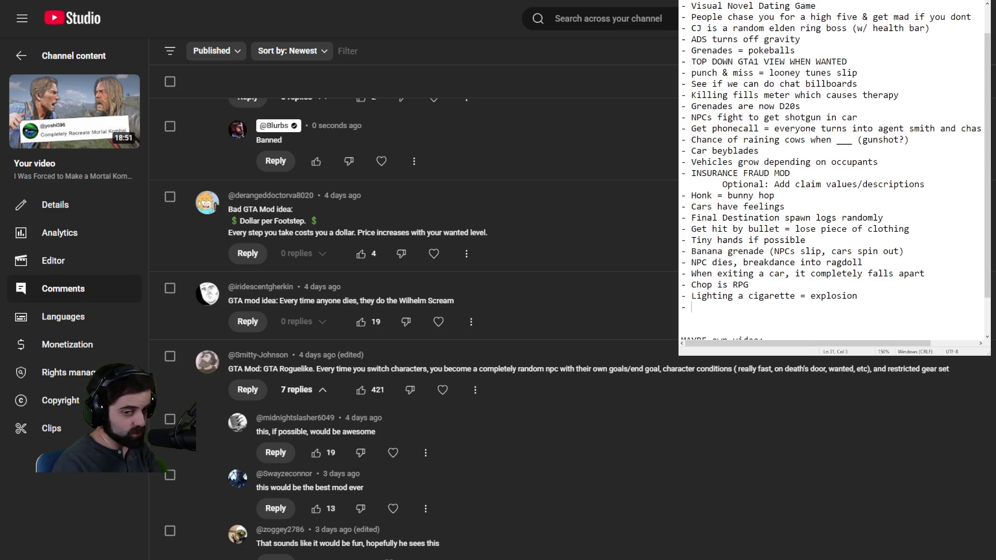
type("Rogue L")
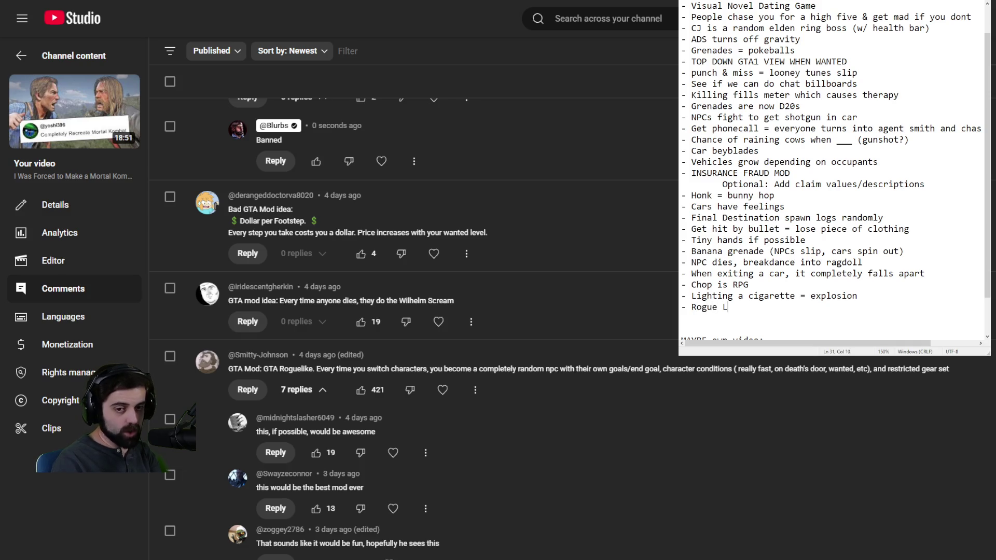
type("egacy system (")
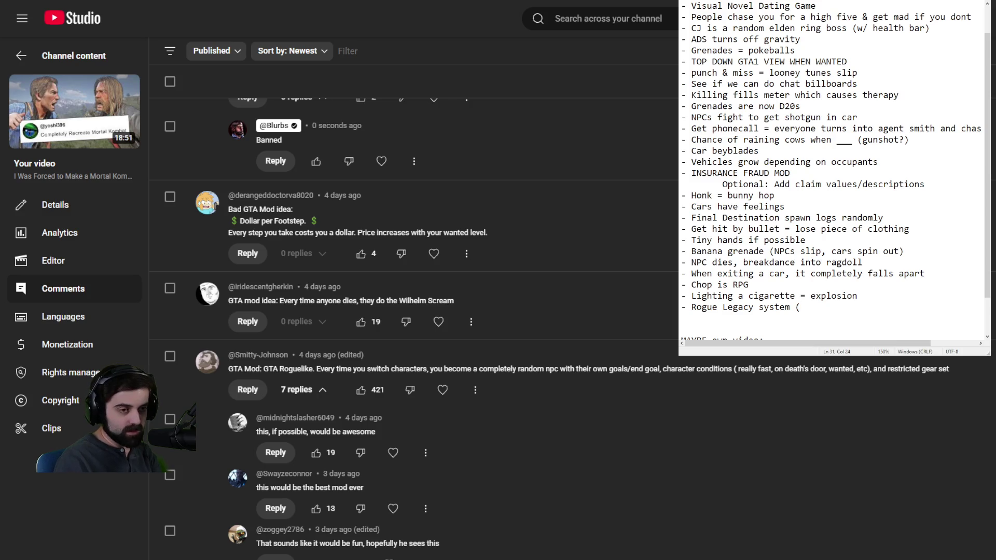
type("random npc")
type(" and")
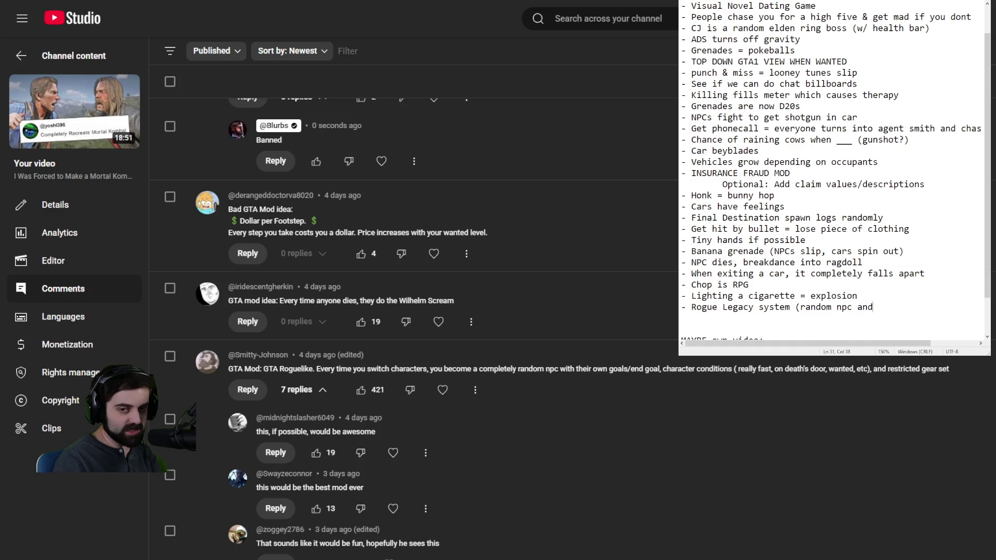
type(" random perks)")
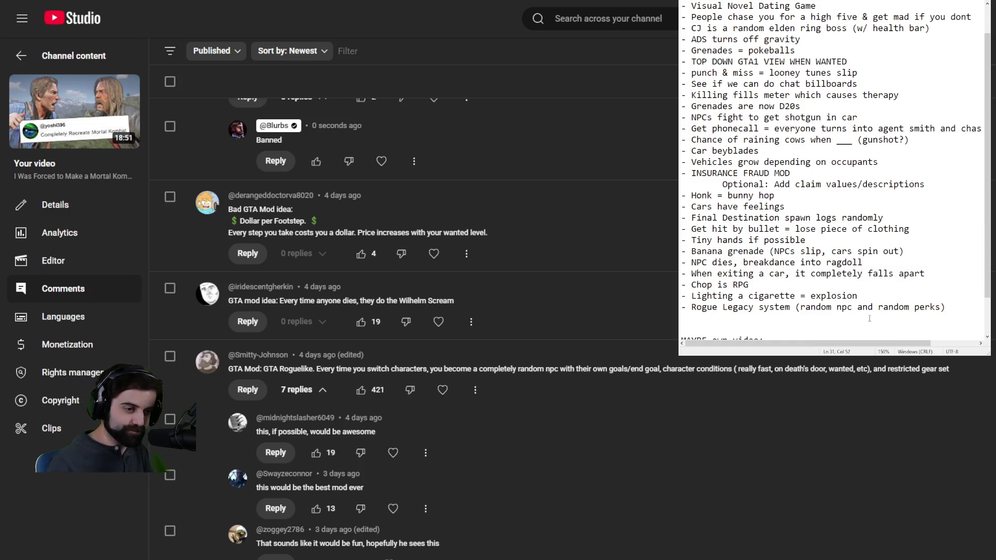
scroll(829, 430, "down", 1)
scroll(830, 431, "down", 5)
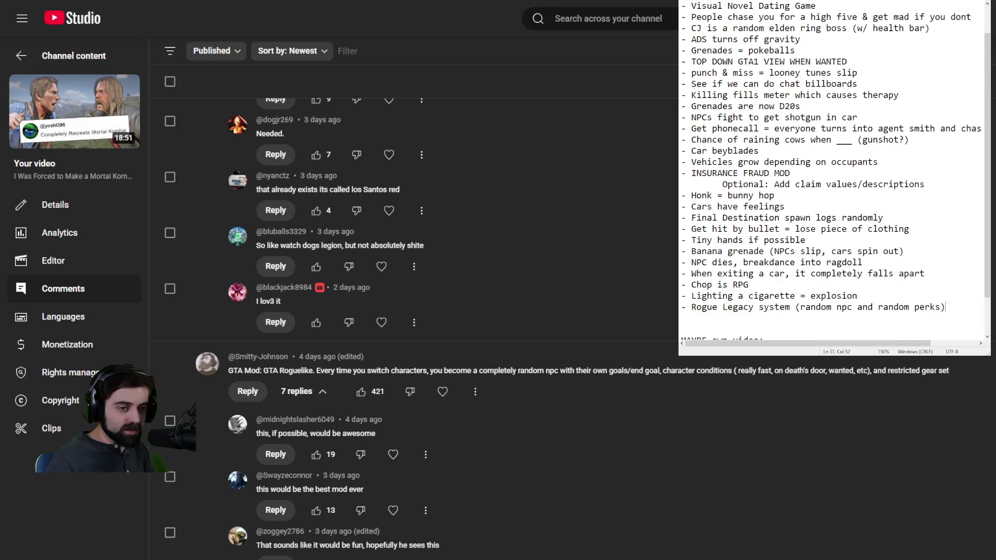
Scroll the comments to the vehicle-sounds-as-human-voices idea and its 'or horse sounds' reply
scroll(475, 450, "up", 2)
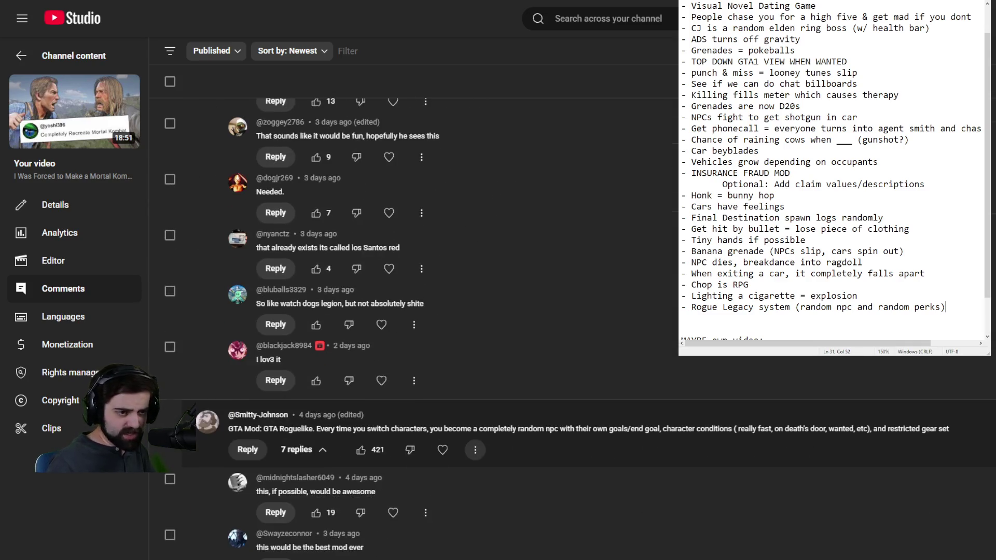
scroll(474, 449, "up", 5)
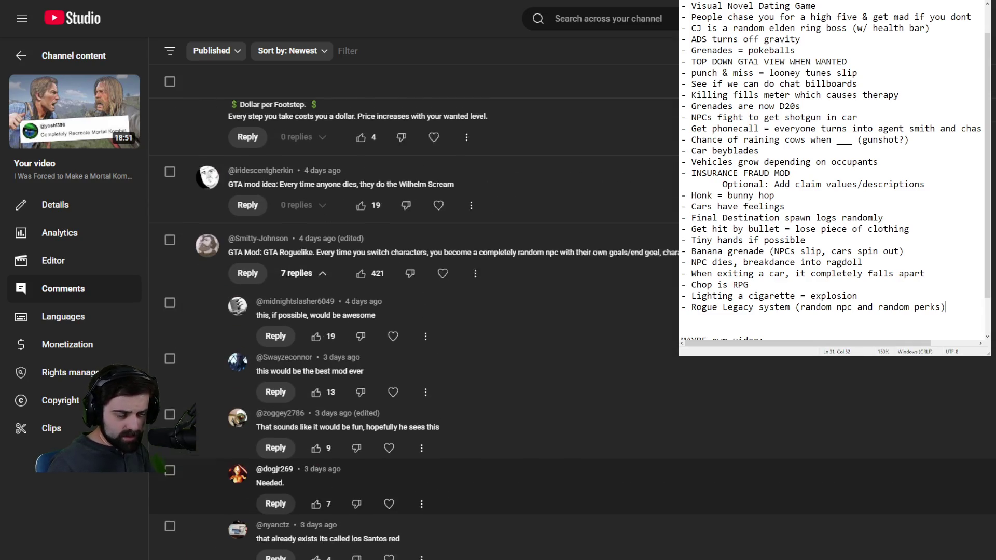
scroll(414, 321, "down", 7)
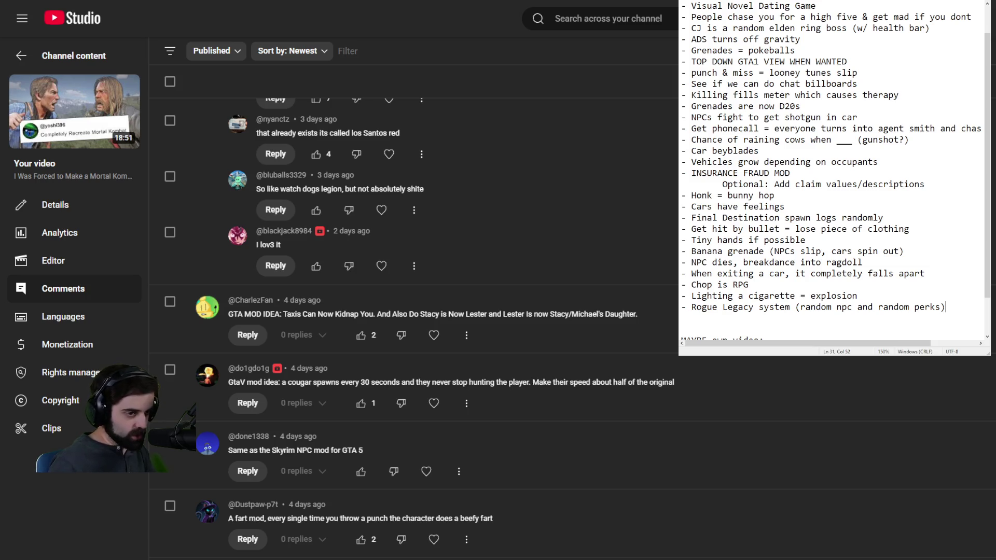
scroll(414, 430, "down", 2)
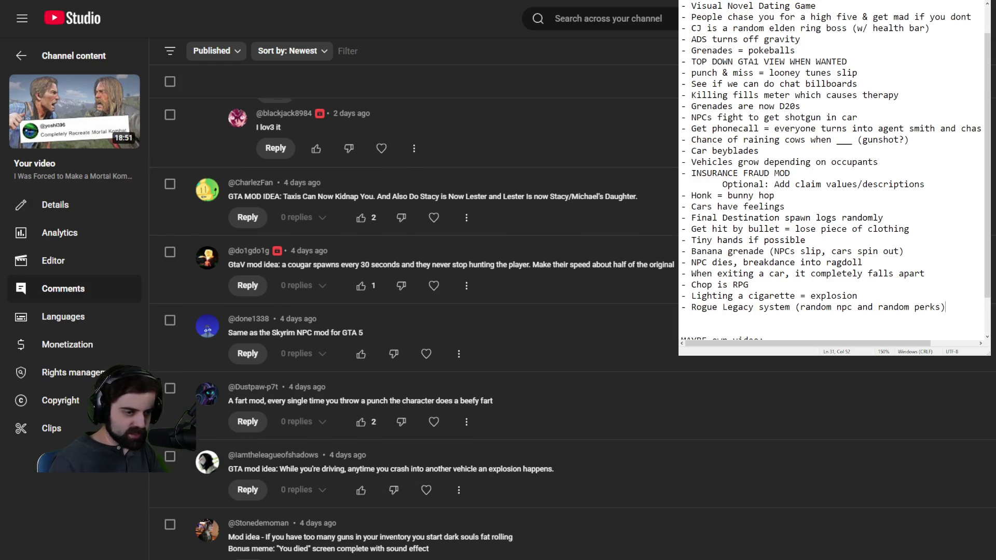
scroll(415, 456, "down", 3)
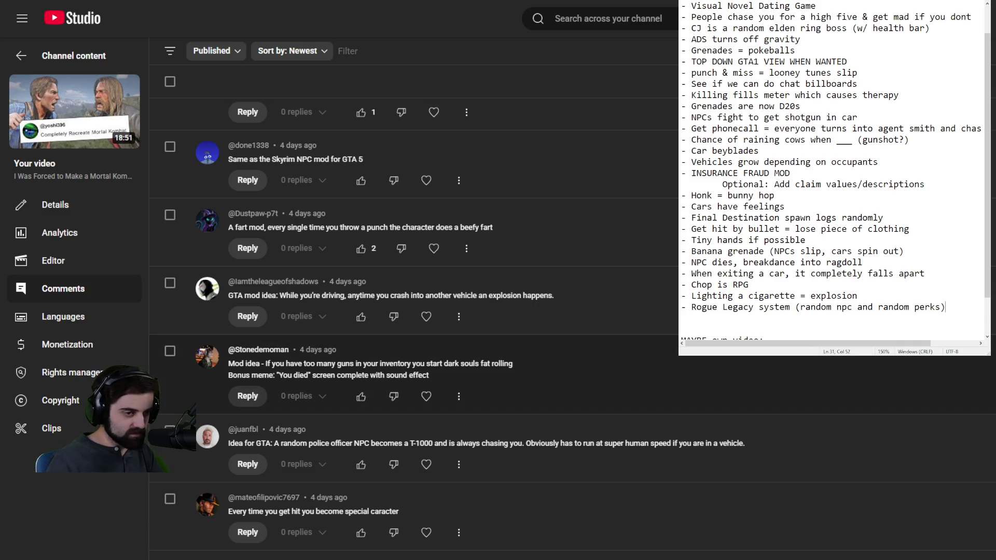
scroll(415, 311, "down", 3)
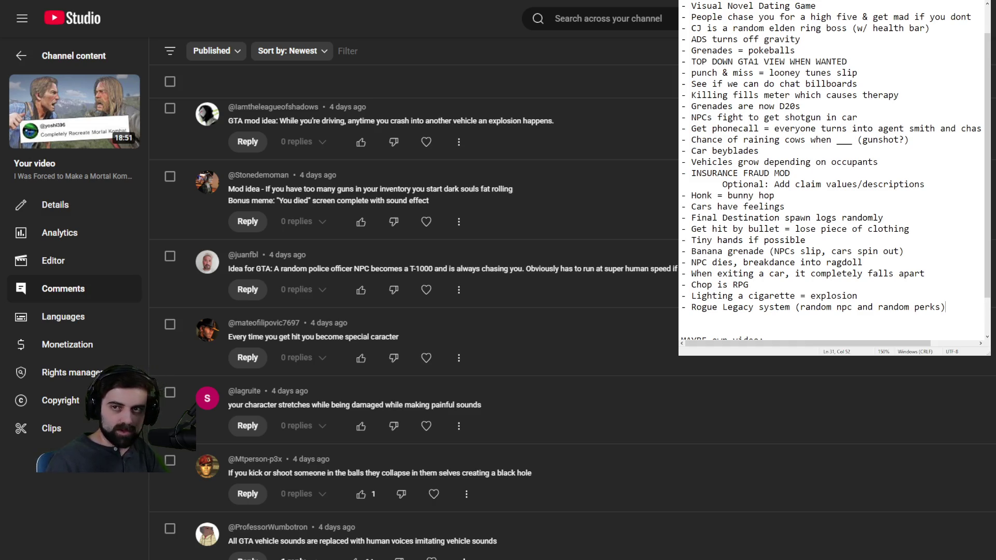
scroll(414, 329, "down", 2)
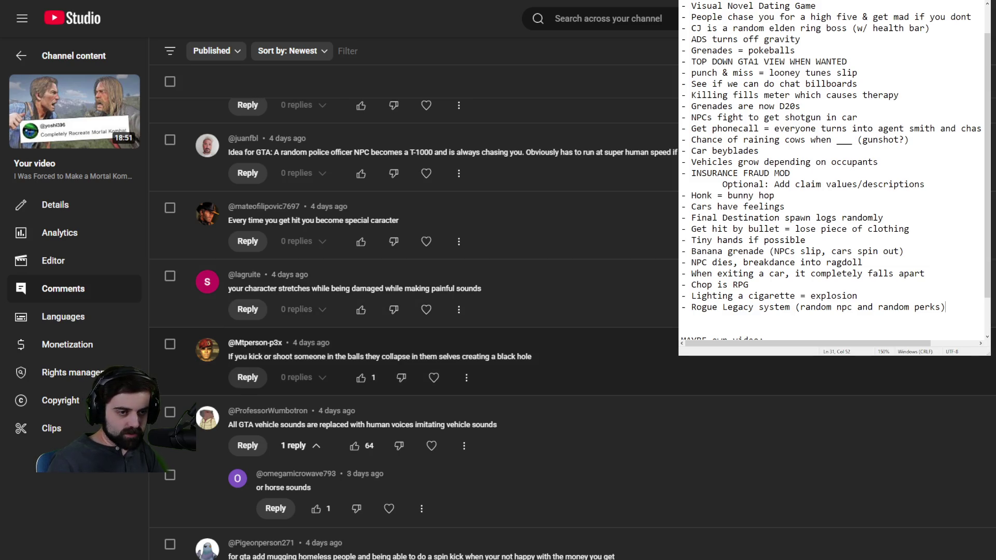
Expand the Easy Idea / Hard Idea comment to reveal the Mt Chilliad boulder idea
scroll(415, 312, "down", 8)
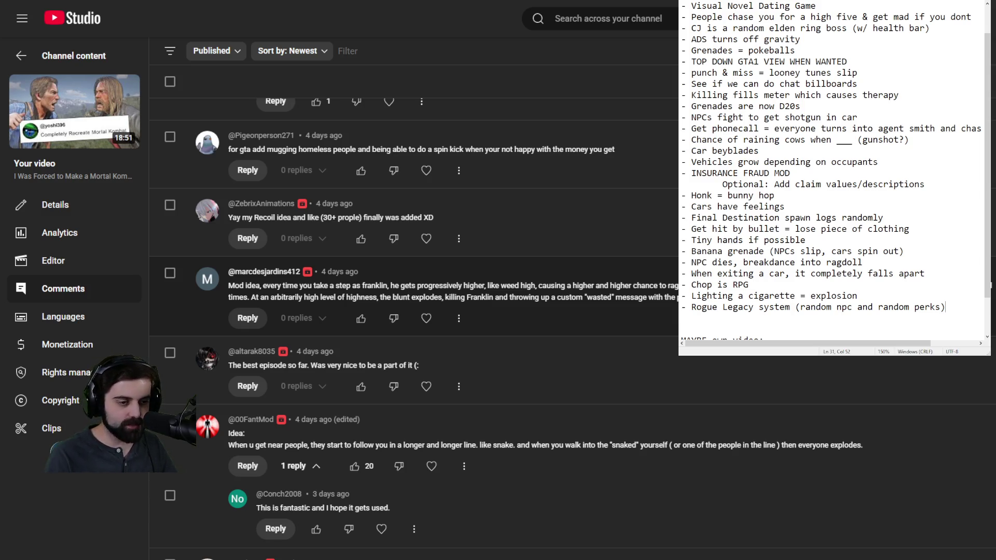
scroll(415, 311, "down", 7)
left_click(251, 331)
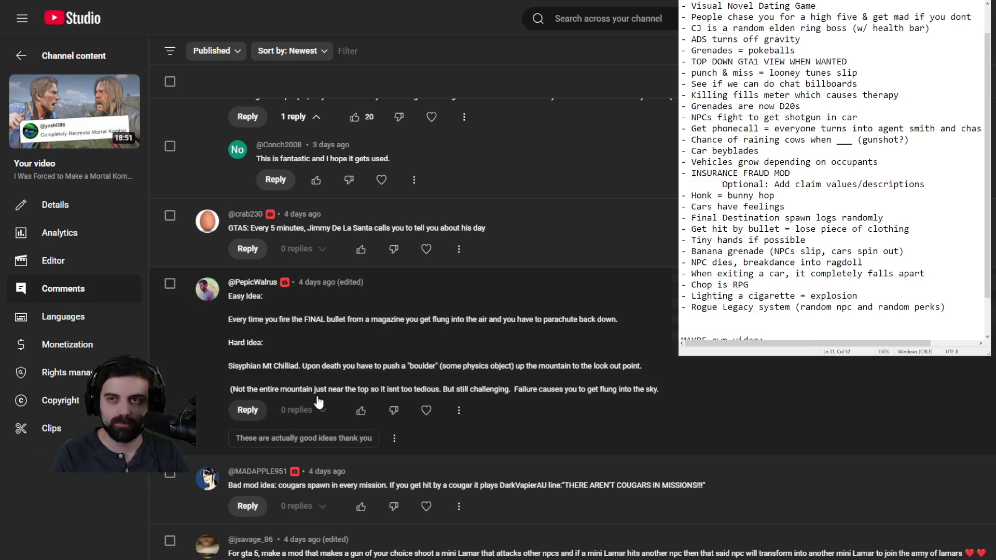
key("Return")
type("-")
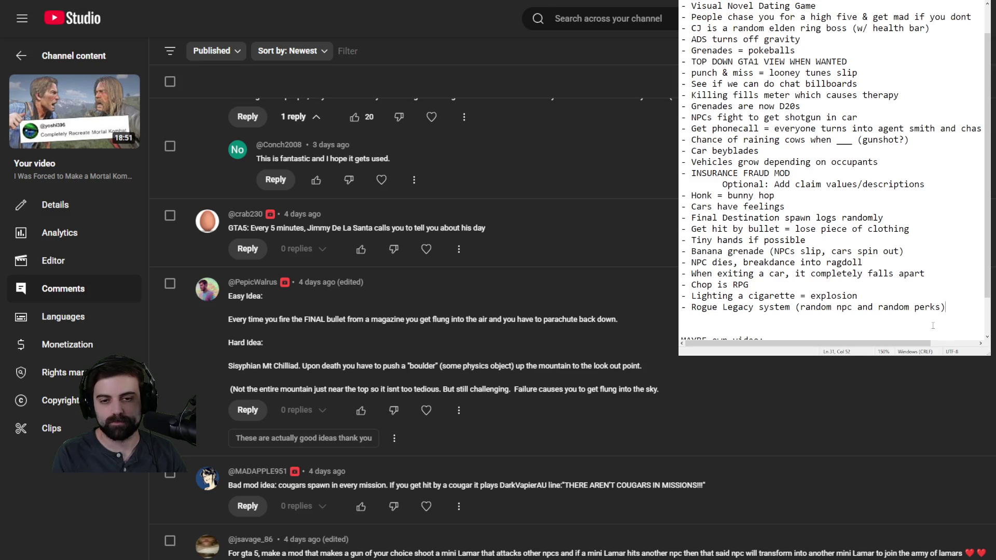
type(" S")
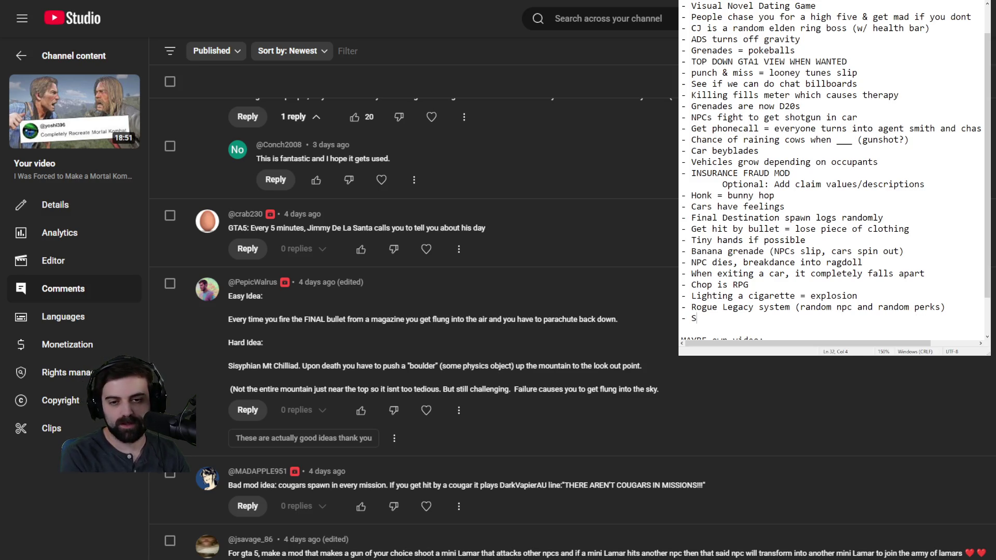
type("hooting final bullet")
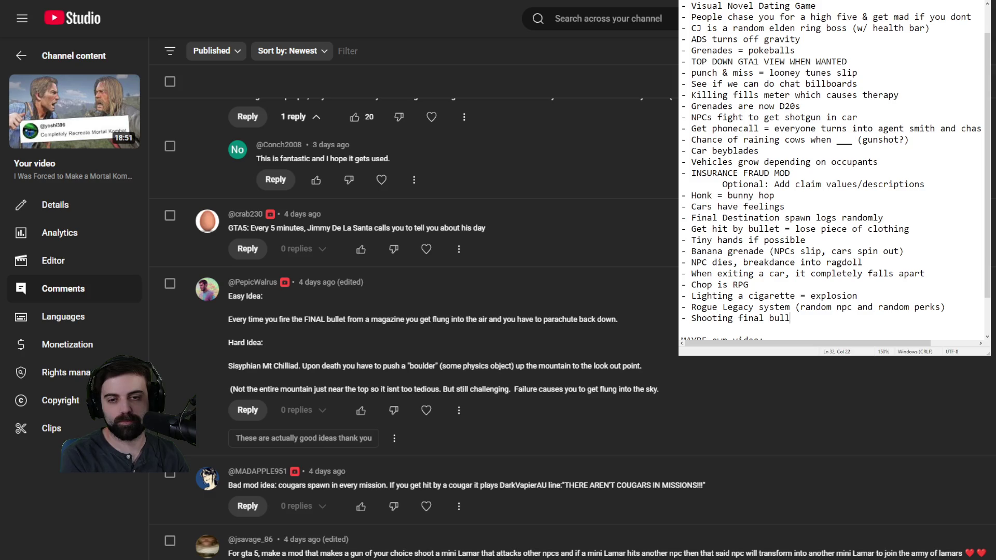
key("BackSpace")
key("BackSpace")
key("BackSpace")
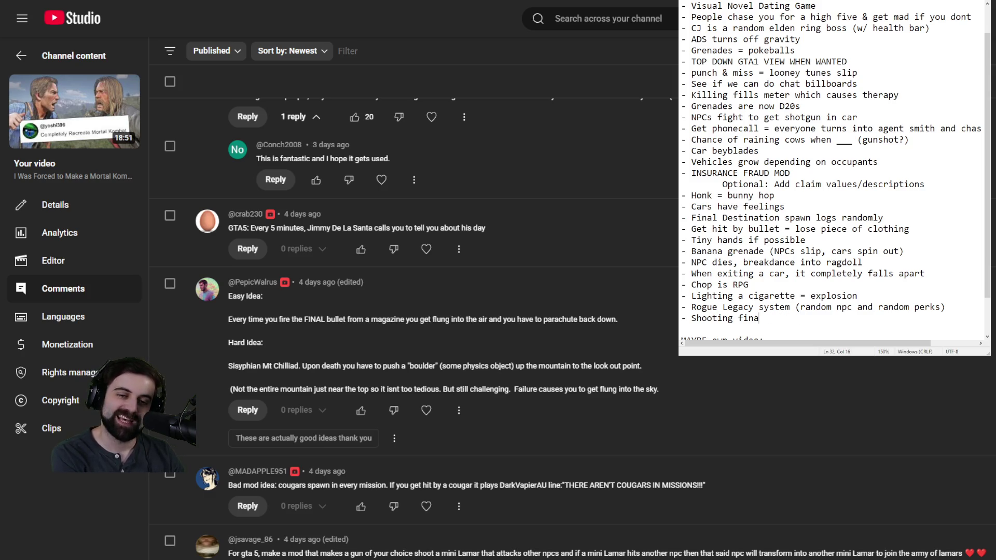
key("BackSpace")
key("BackSpace")
key("BackSpace")
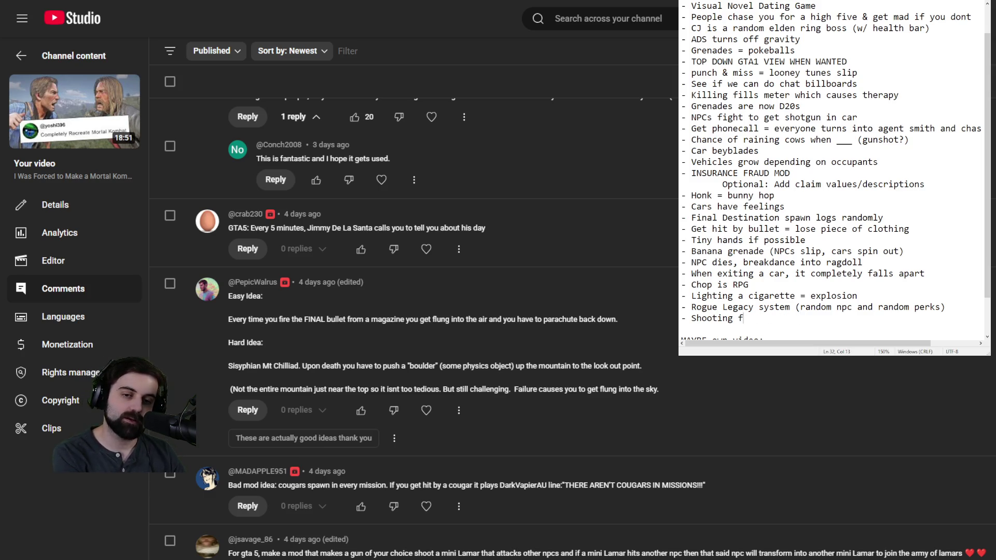
key("BackSpace")
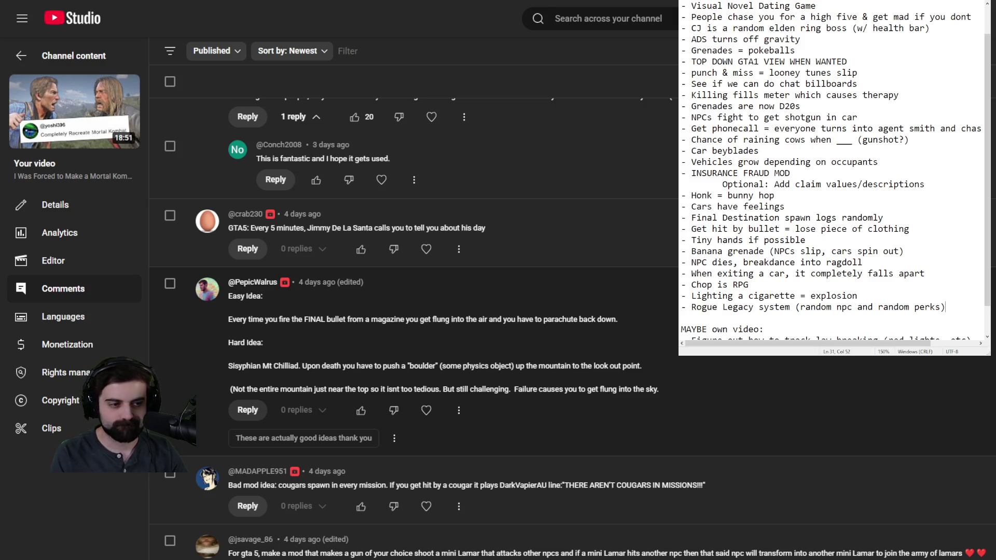
scroll(882, 415, "down", 3)
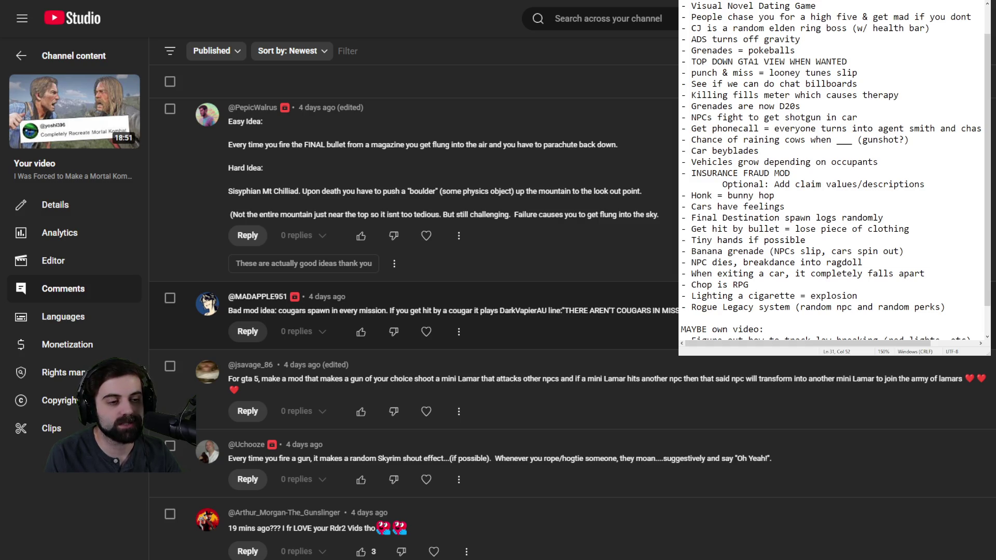
Scroll down to later ideas like the Twitch-chat TTS phone call and Paul Walker ending scene
scroll(674, 320, "down", 5)
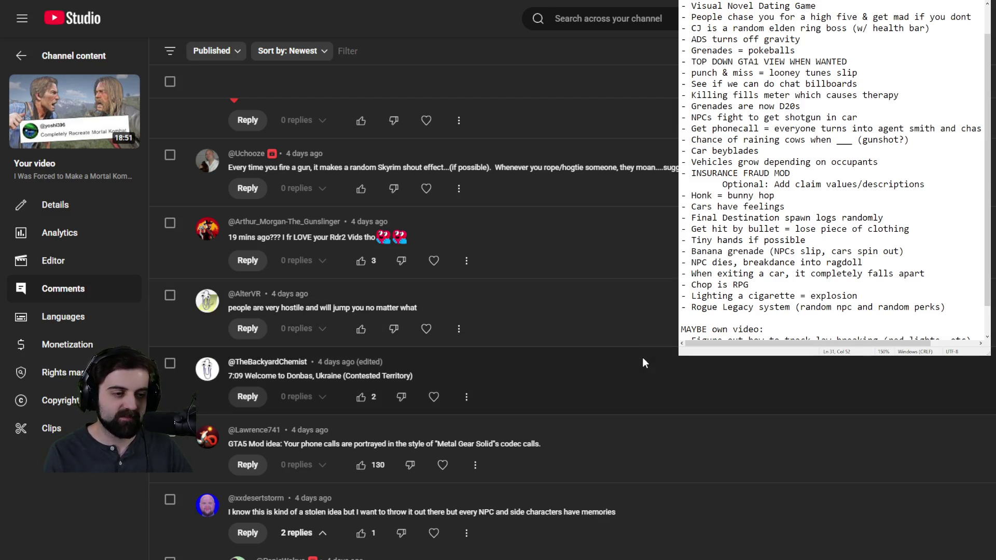
scroll(639, 360, "down", 5)
scroll(632, 374, "down", 3)
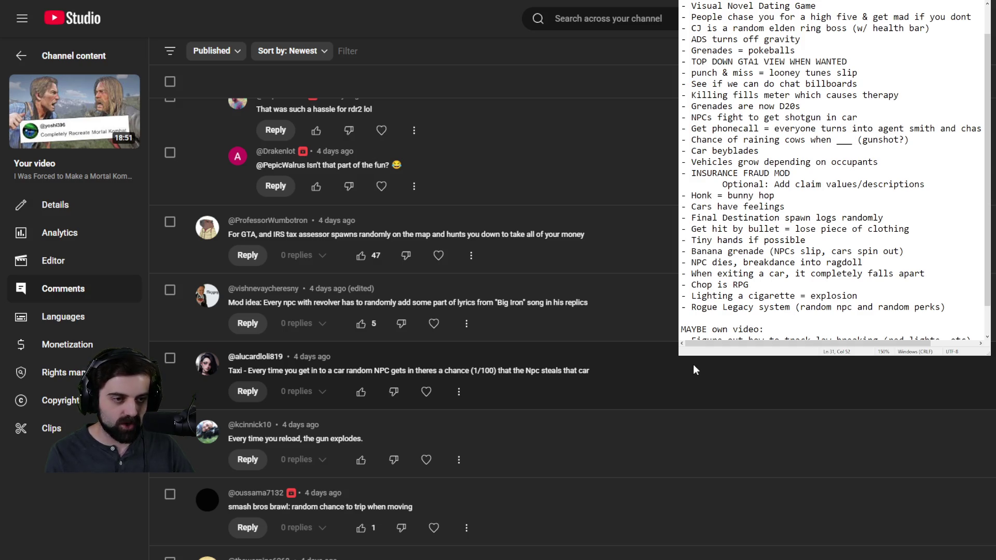
scroll(691, 362, "down", 3)
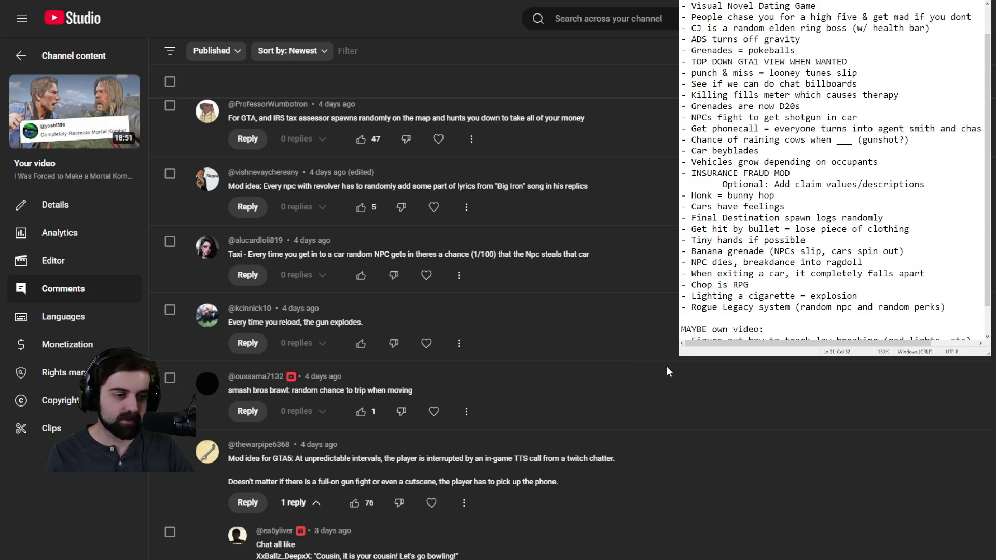
scroll(665, 369, "down", 5)
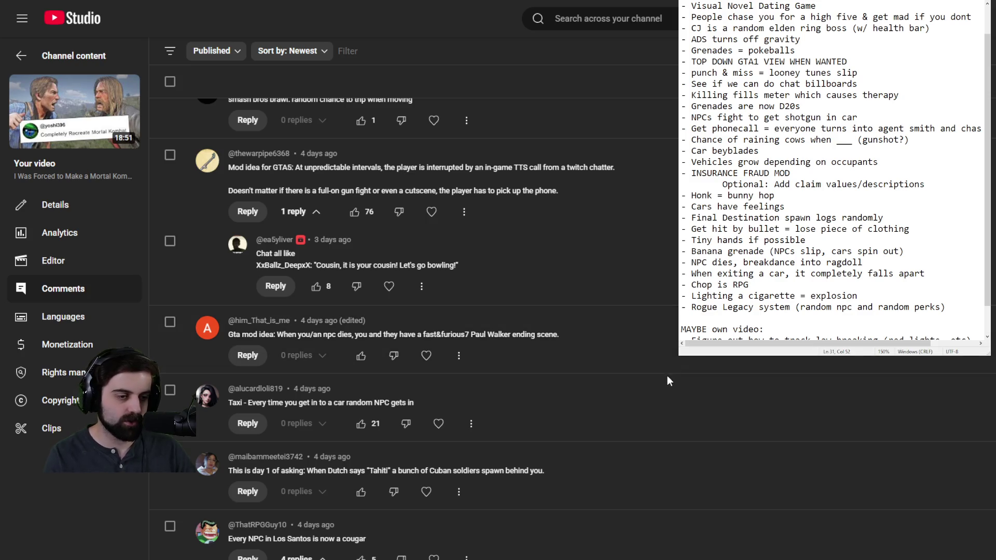
scroll(667, 375, "down", 6)
Browse the pinned comment's replies down to the upside-down plane and golden toilet ideas
scroll(655, 367, "down", 6)
scroll(527, 329, "up", 7)
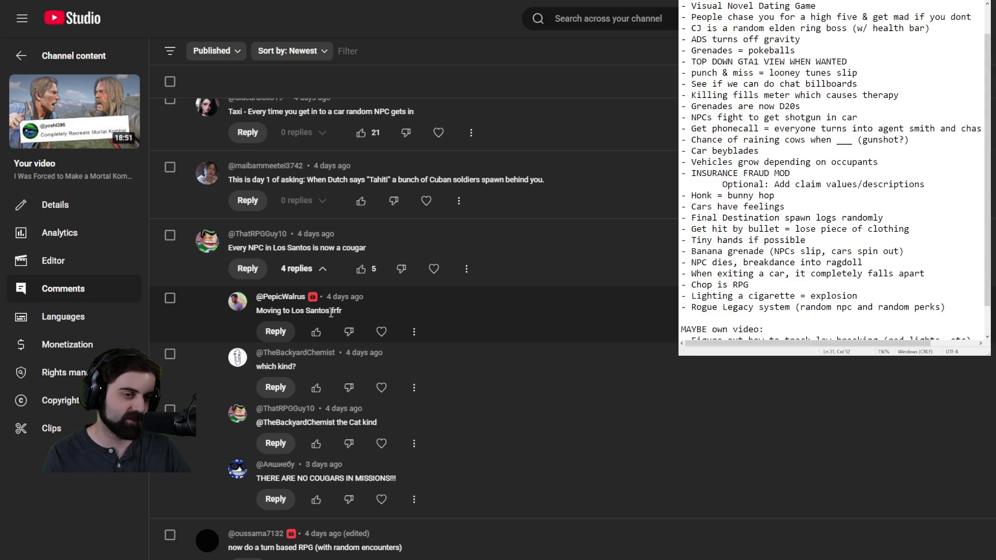
scroll(449, 330, "down", 5)
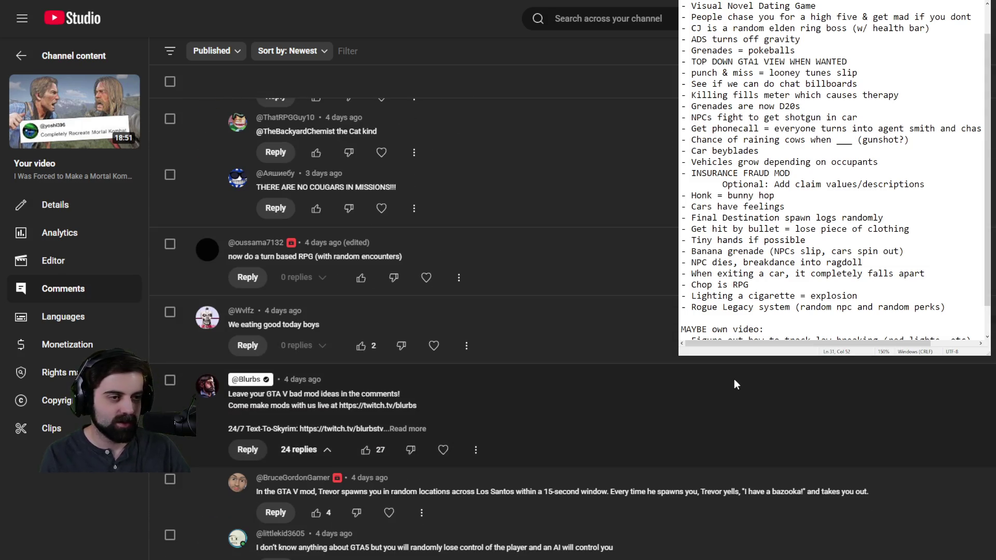
scroll(733, 378, "down", 5)
scroll(734, 381, "up", 5)
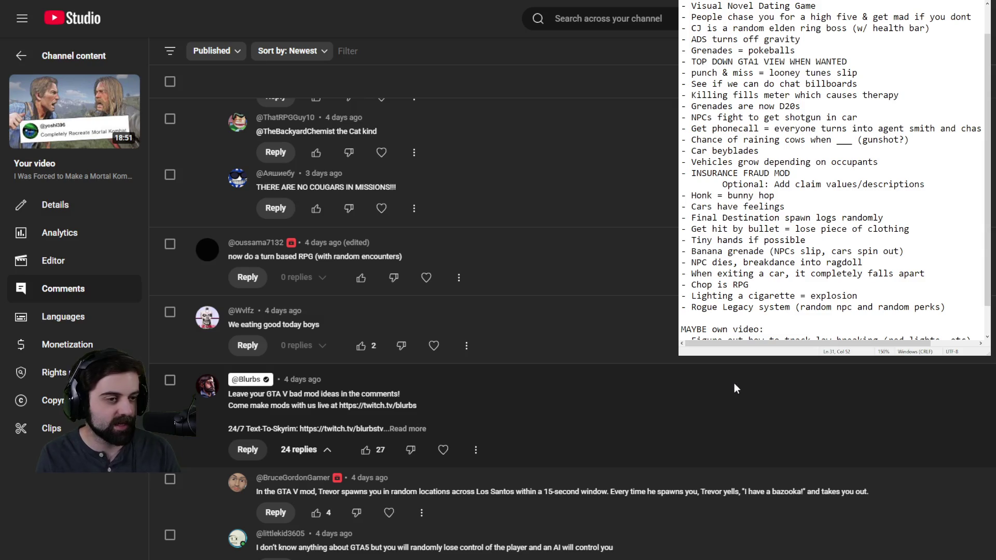
scroll(734, 383, "down", 10)
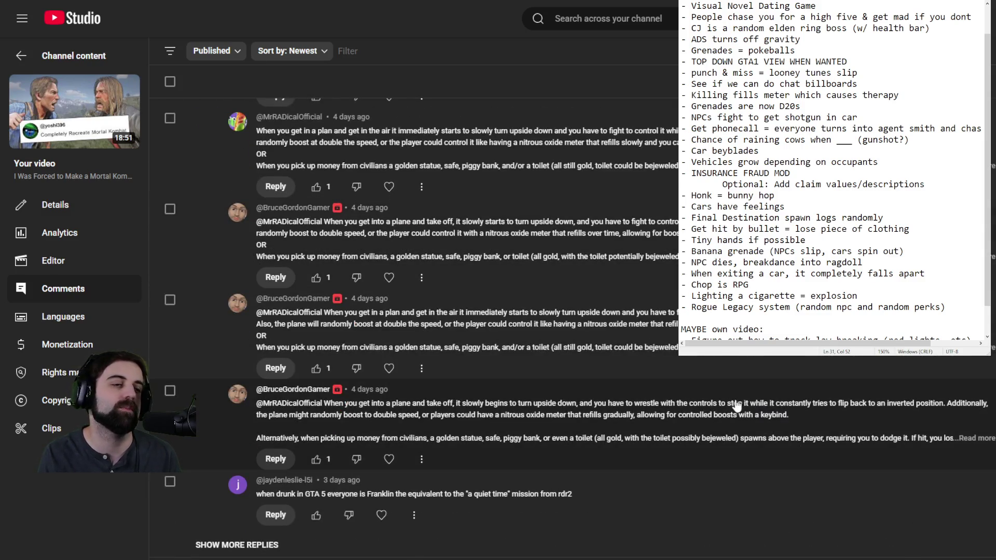
scroll(736, 406, "up", 10)
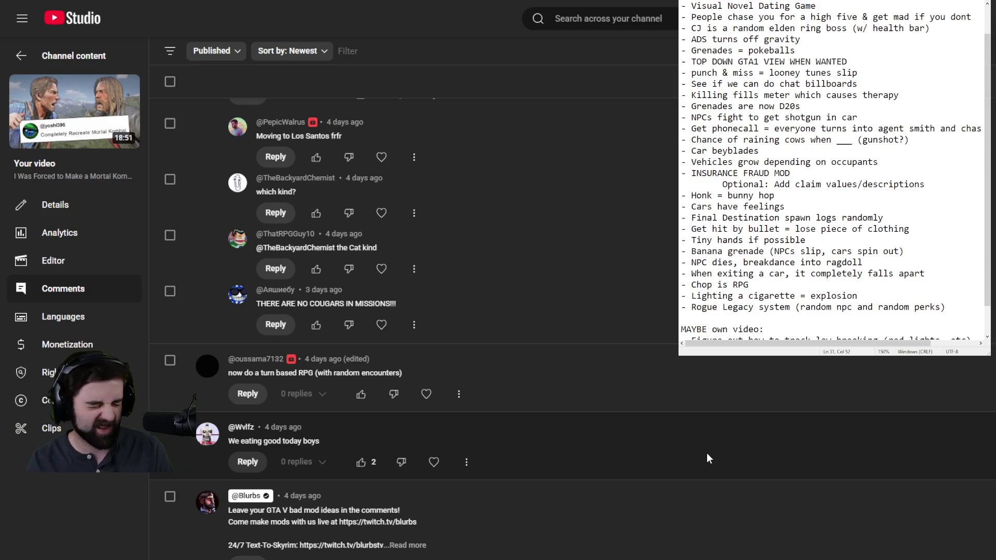
scroll(725, 444, "up", 5)
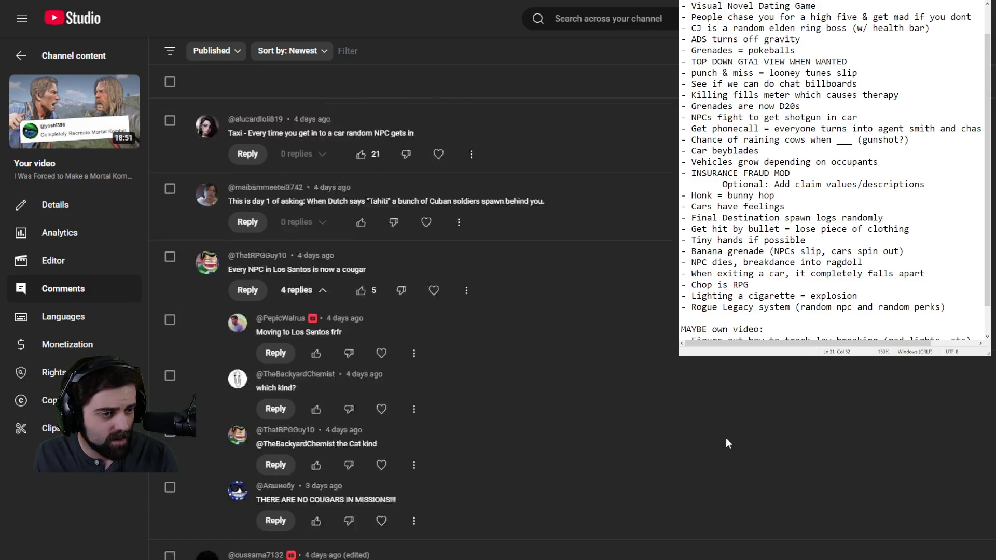
scroll(727, 433, "down", 5)
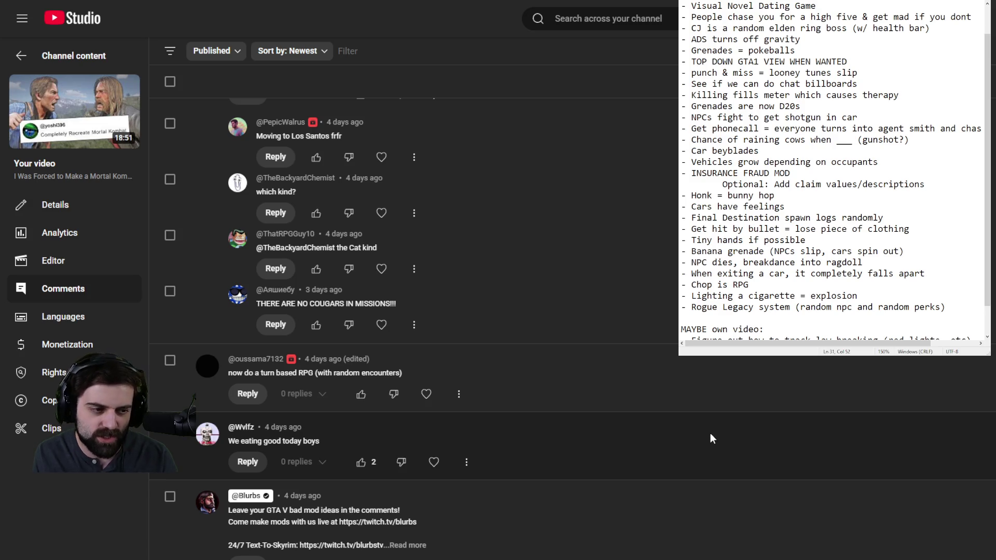
scroll(710, 433, "down", 4)
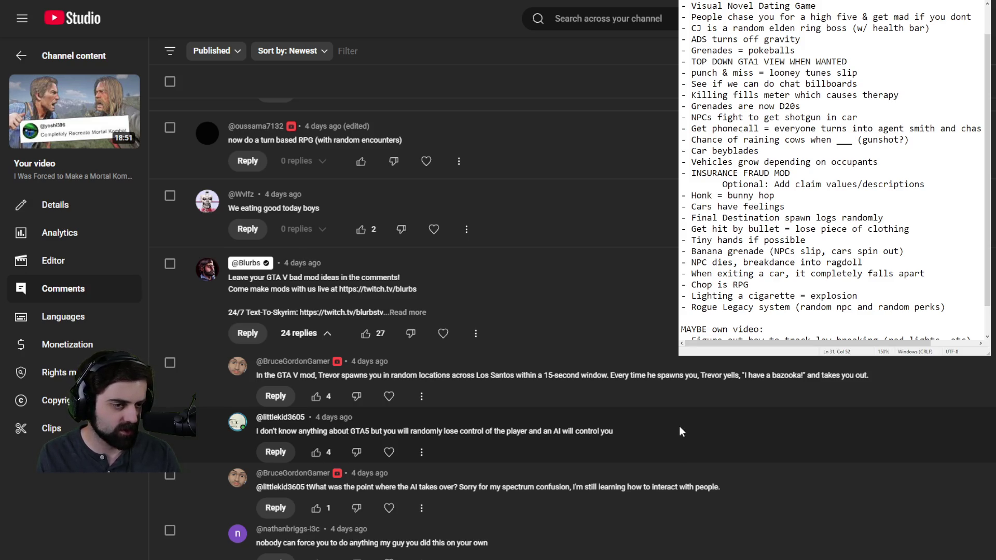
scroll(677, 432, "down", 3)
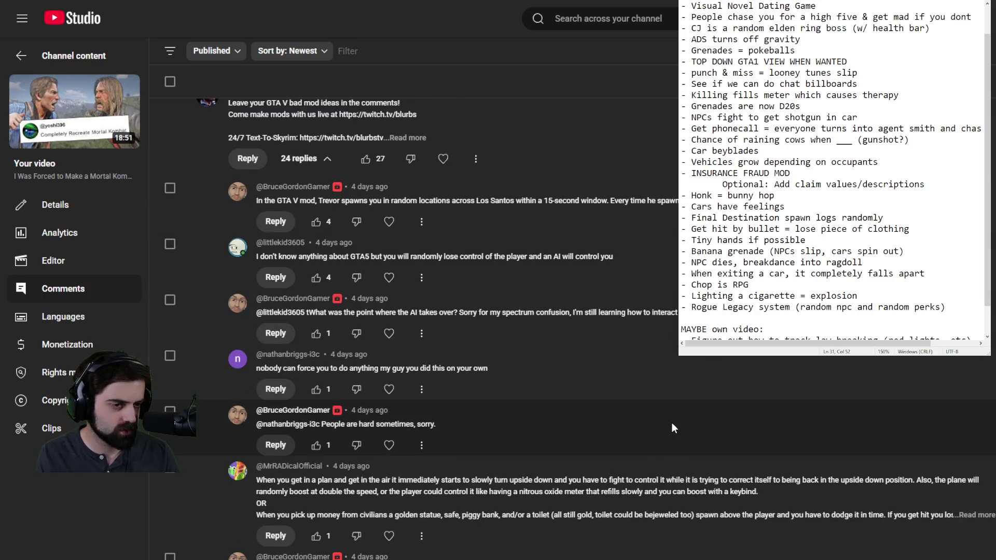
scroll(669, 425, "down", 3)
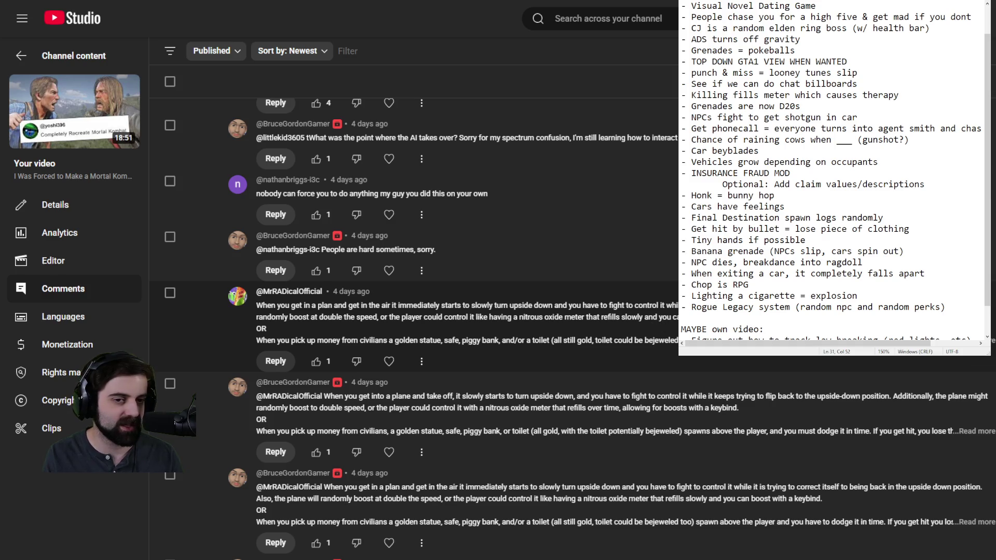
Expand the long plane-and-money mod idea comment in full
left_click(660, 327)
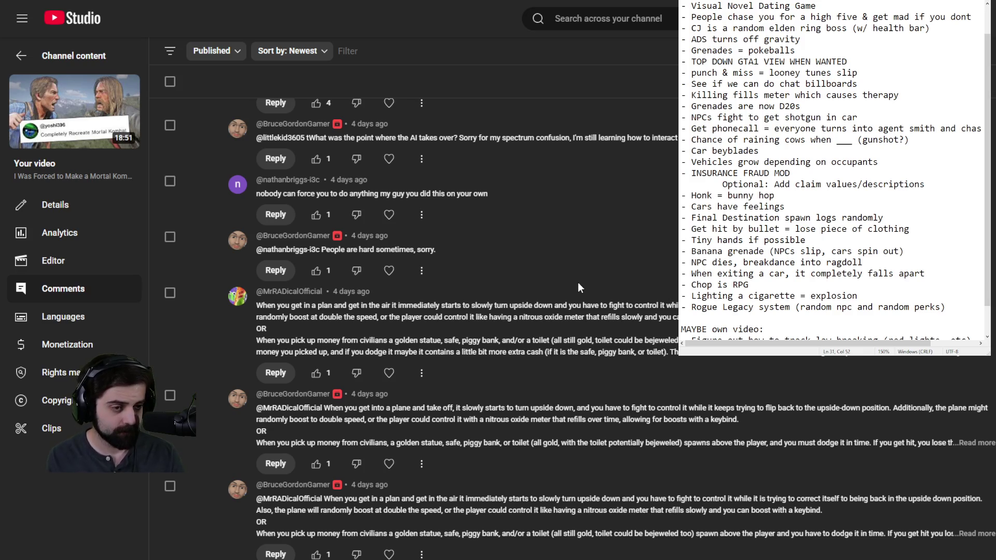
scroll(578, 283, "down", 5)
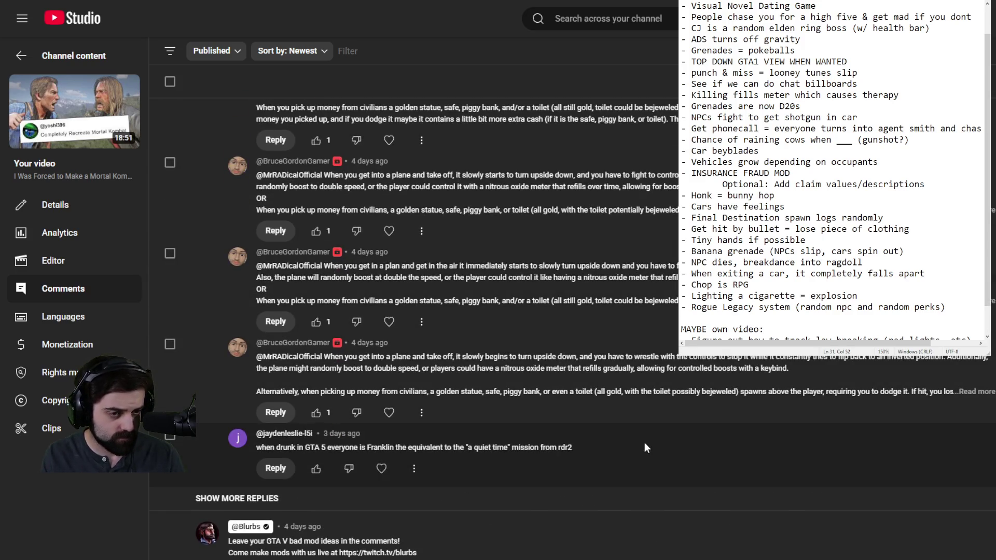
scroll(649, 428, "down", 5)
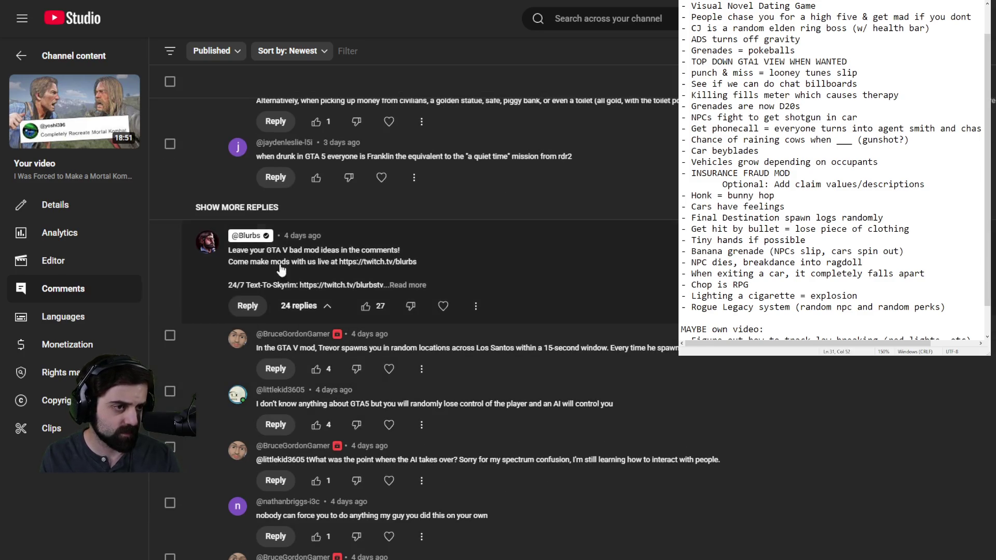
Load two more batches of replies, reaching the animal-sound cars and hostile tank ideas
left_click(250, 208)
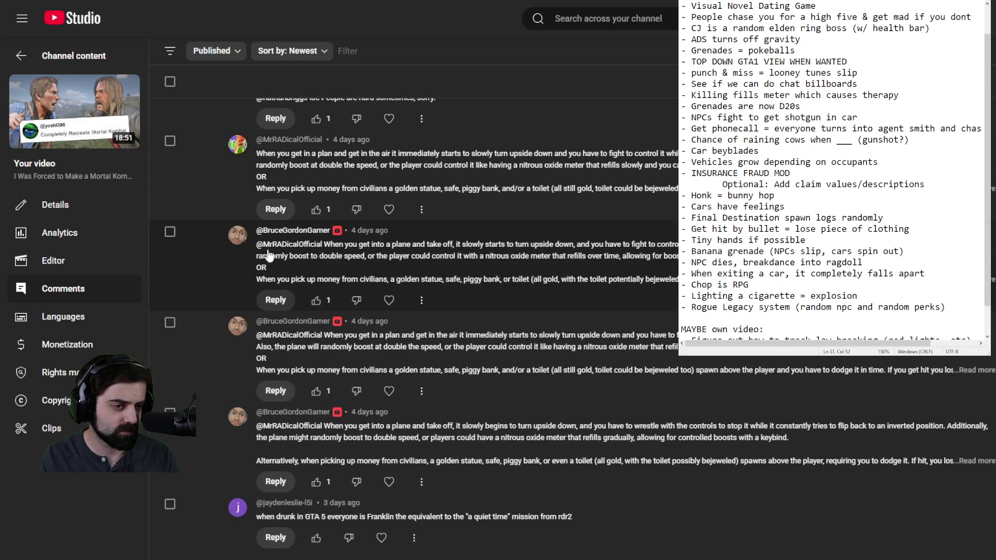
scroll(266, 255, "down", 8)
scroll(259, 239, "up", 3)
left_click(255, 259)
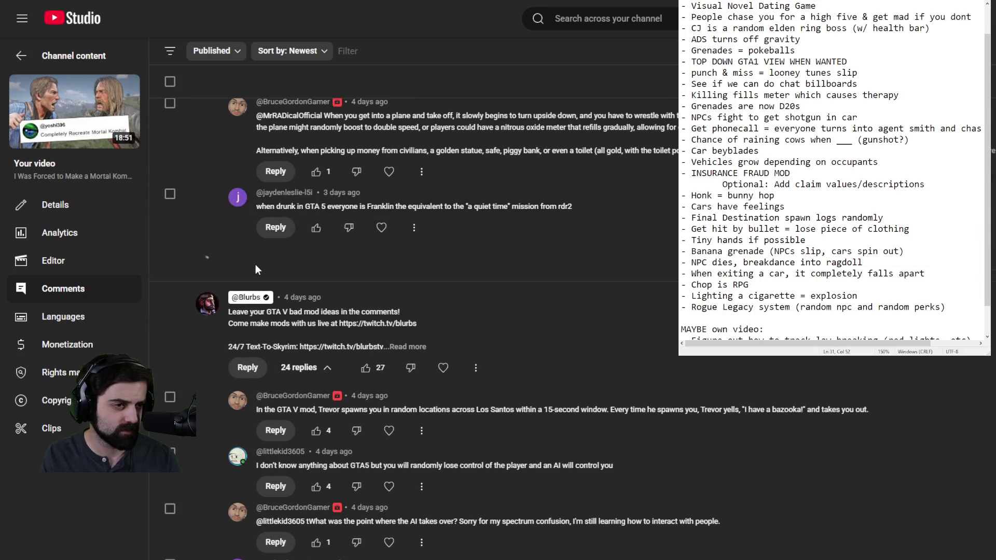
scroll(626, 288, "down", 5)
scroll(631, 283, "up", 5)
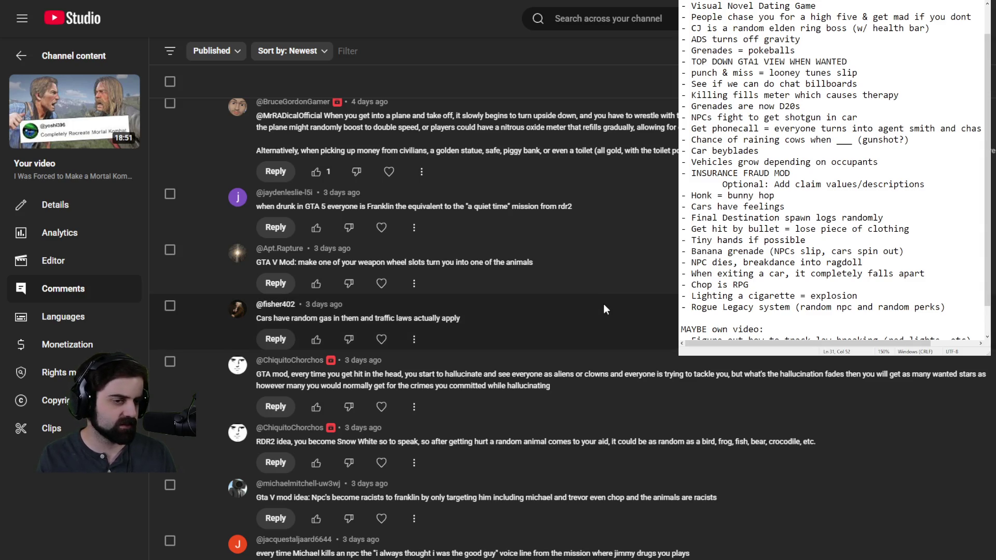
scroll(603, 303, "down", 5)
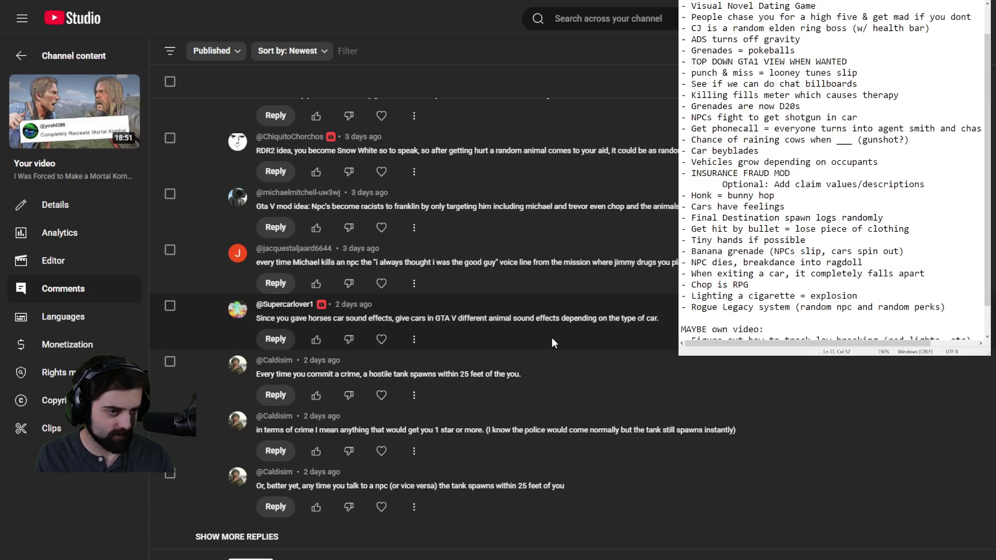
scroll(551, 343, "down", 2)
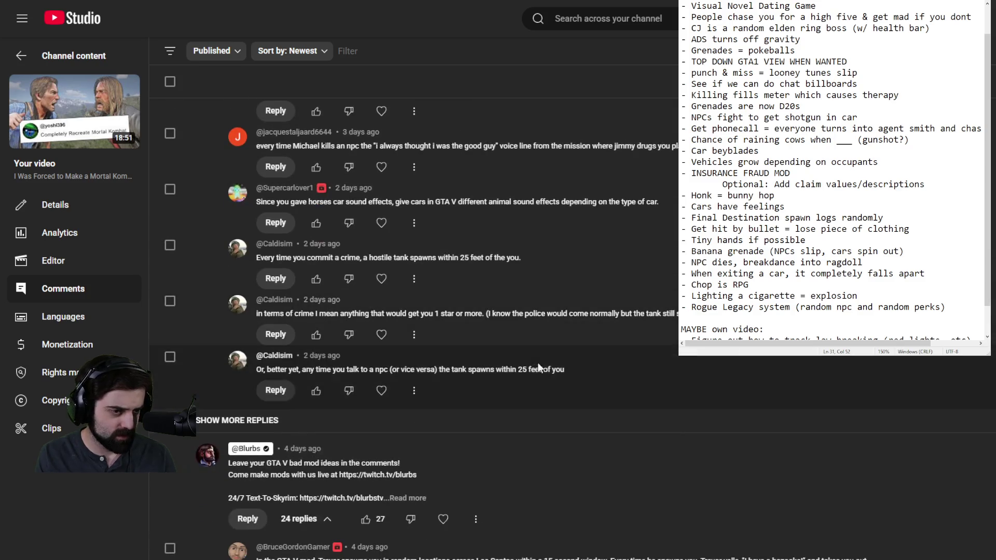
Load more replies below the tank-spawn ideas, revealing the show-chat request and five-star boss fight
left_click(226, 424)
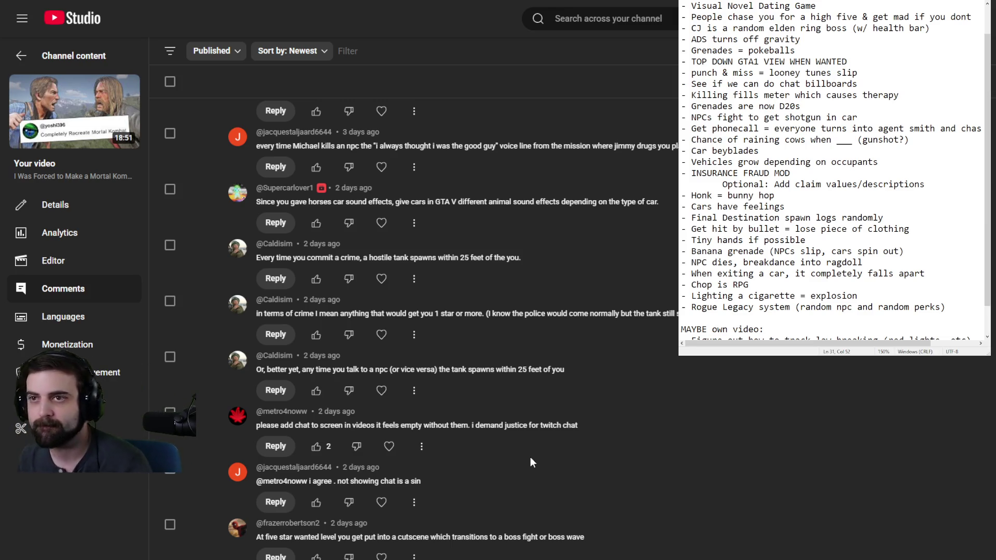
scroll(617, 553, "down", 2)
scroll(673, 543, "down", 10)
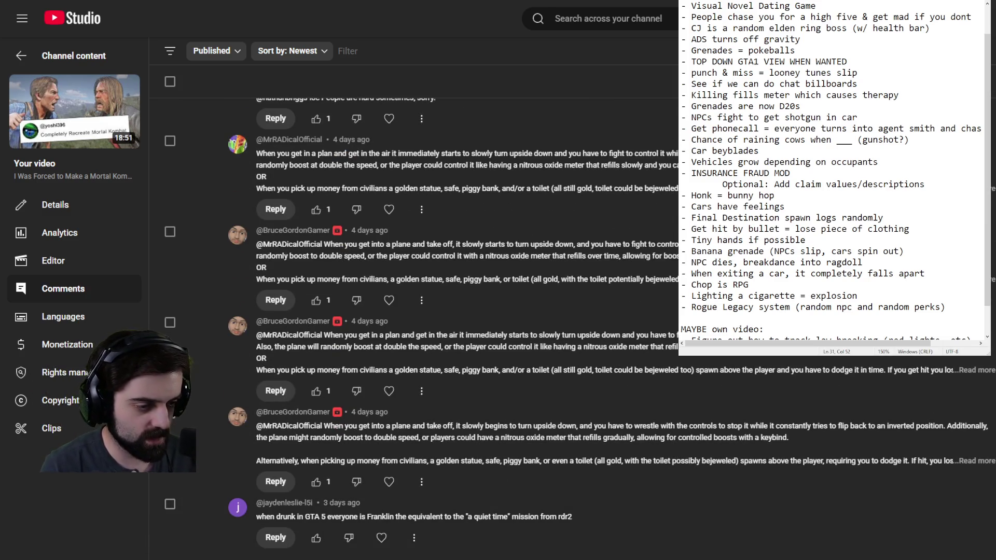
scroll(745, 545, "up", 6)
scroll(745, 545, "down", 8)
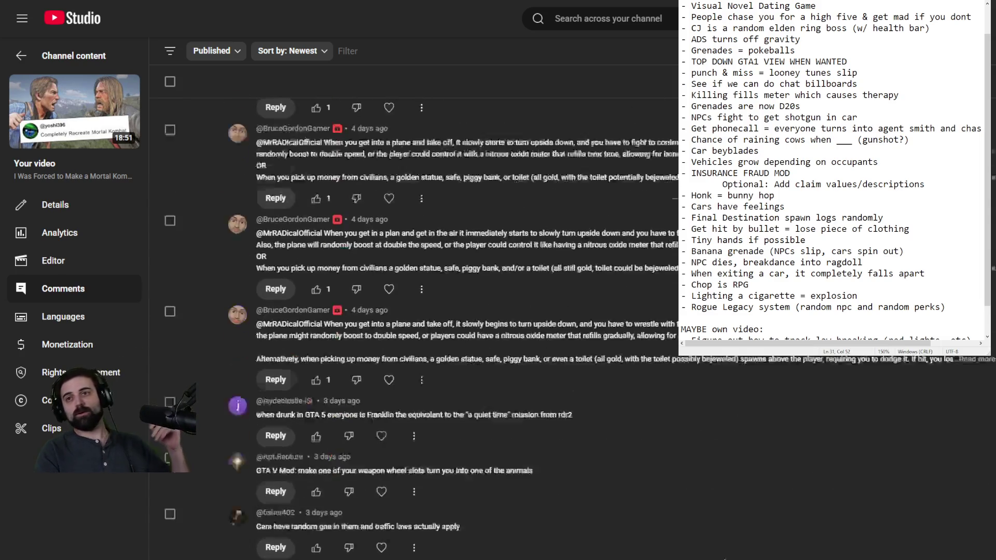
scroll(746, 545, "up", 8)
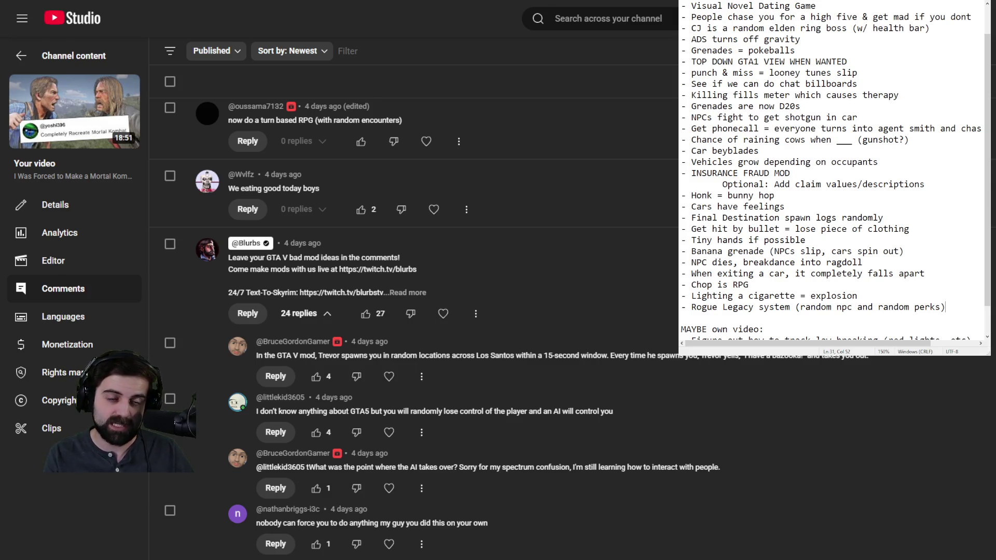
Make Notepad taller and insert a 'Maybe/If possible' heading above 'MAYBE own video:'
left_click_drag(765, 355, 761, 445)
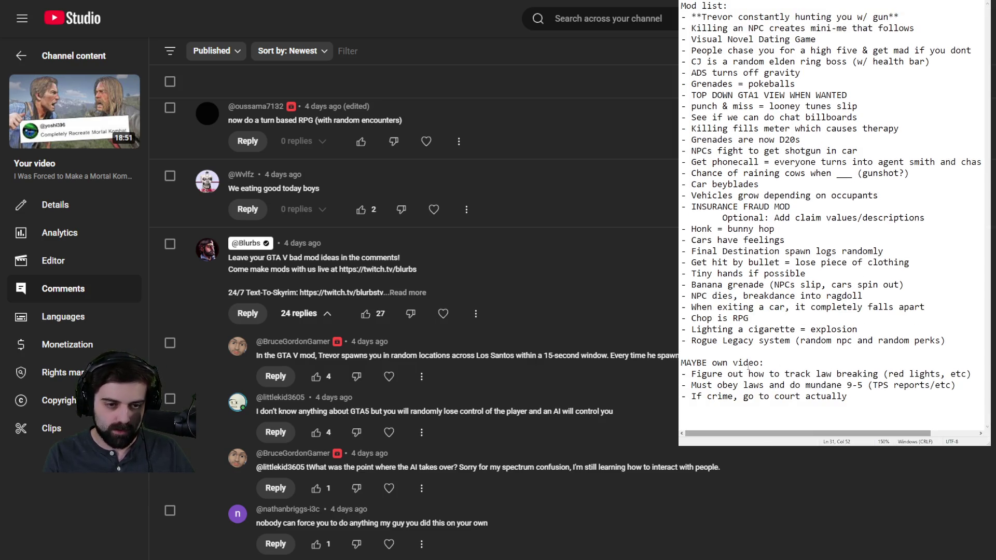
left_click(708, 353)
key("Return")
key("Return")
key("Return")
key("Up")
key("Up")
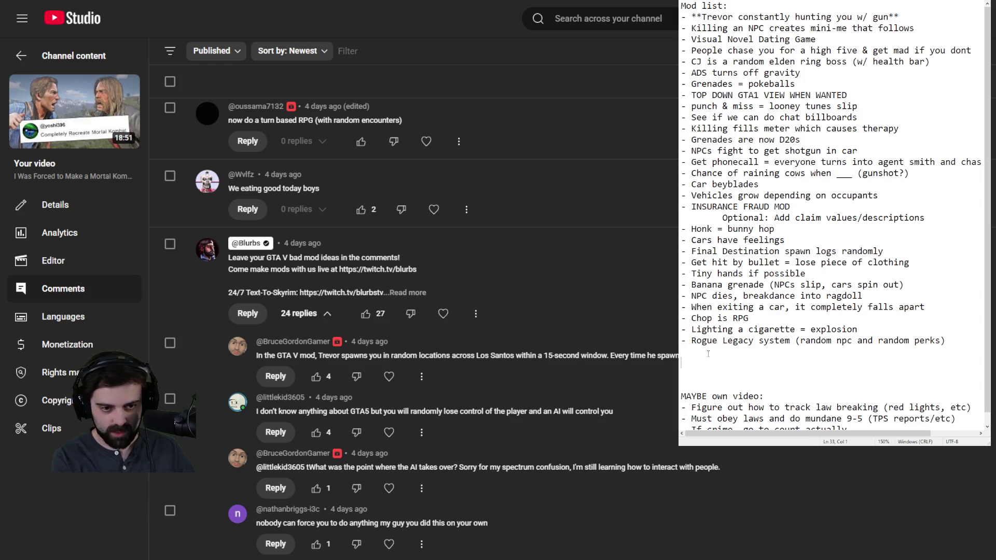
type("M")
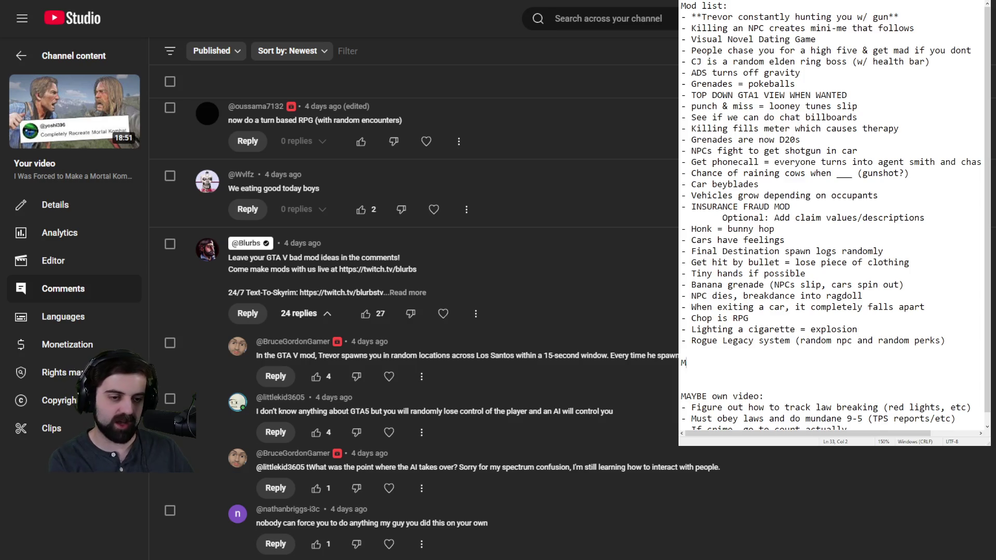
type("aybe/If")
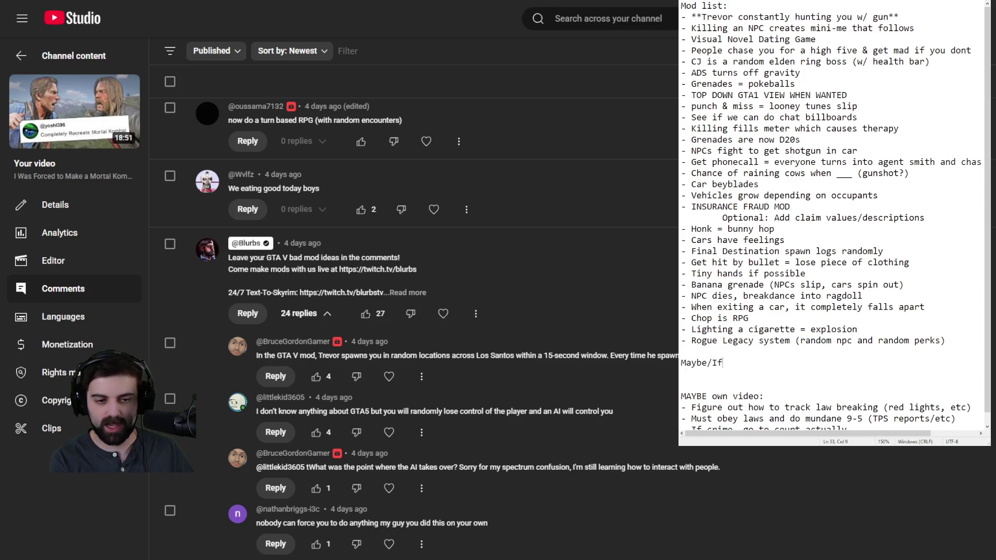
type(" possible:")
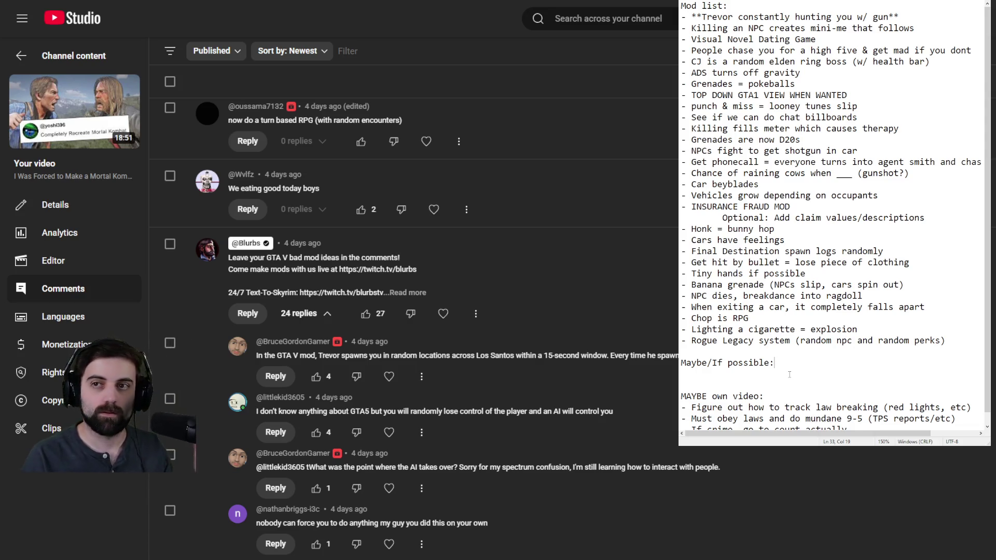
key("Return")
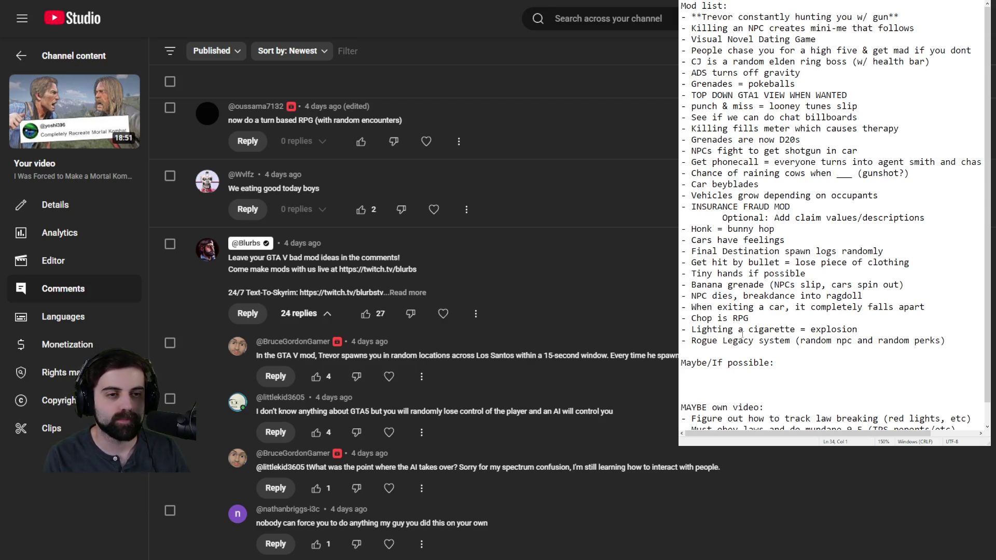
Select the new 'Maybe/If possible' heading text to replace it
scroll(758, 309, "down", 1)
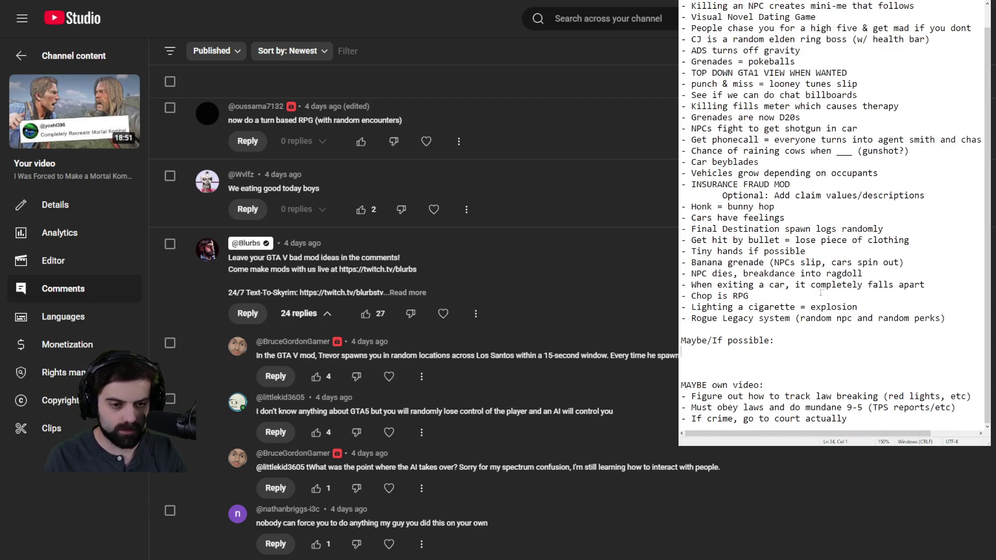
mouse_move(691, 318)
left_mouse_down()
mouse_move(777, 307)
mouse_move(789, 320)
left_mouse_up()
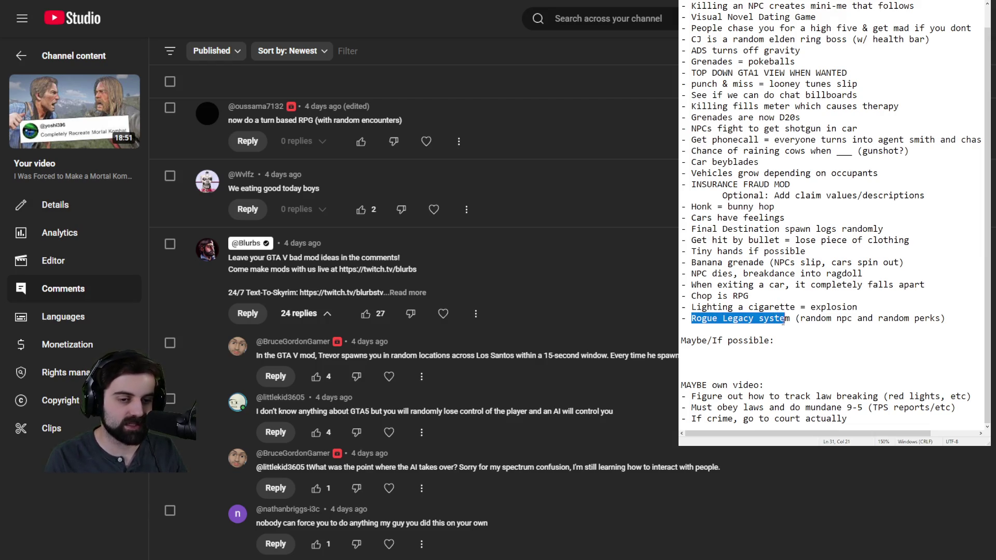
left_click(789, 318)
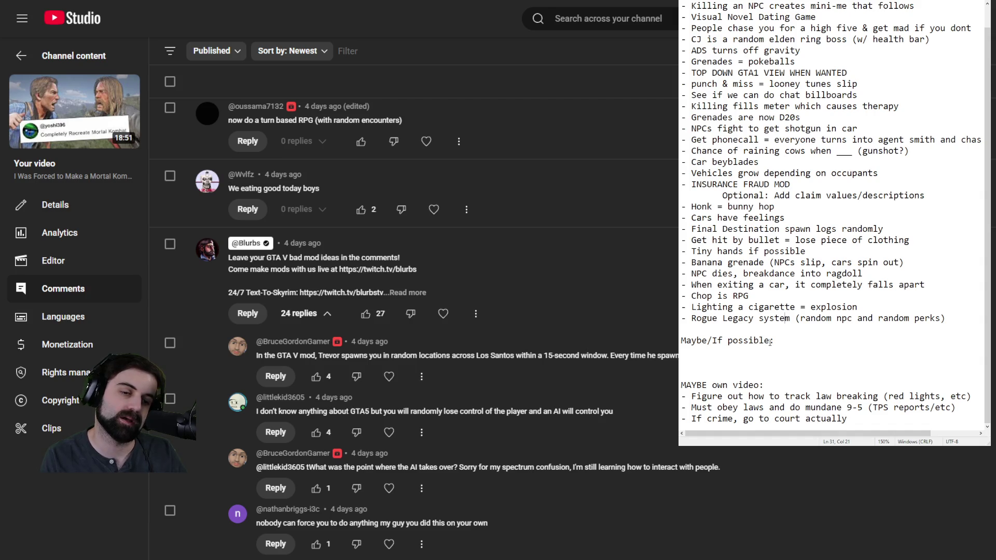
left_click_drag(771, 341, 682, 340)
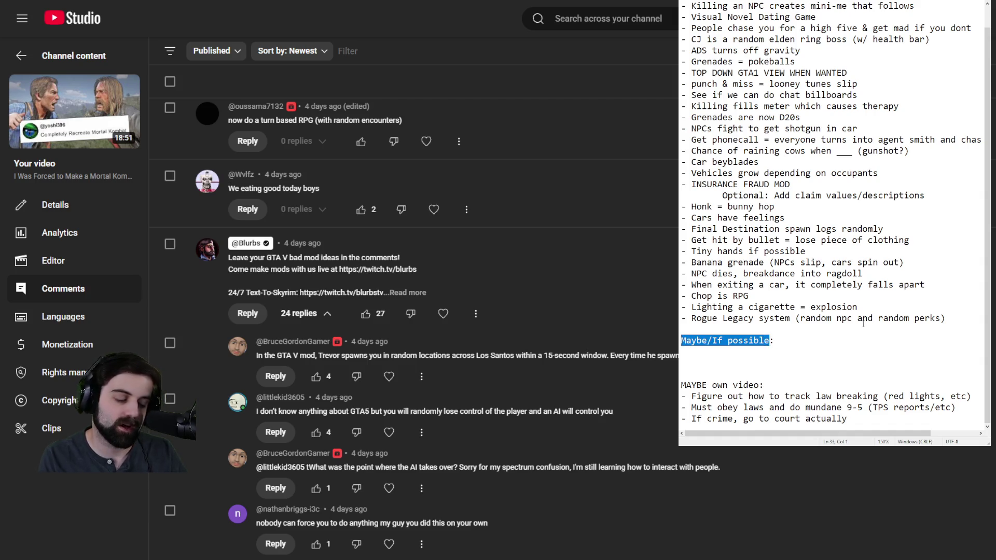
Add the "Okay sure maybe" heading and move the lighting-a-cigarette idea beneath it
type("\"Okay sure")
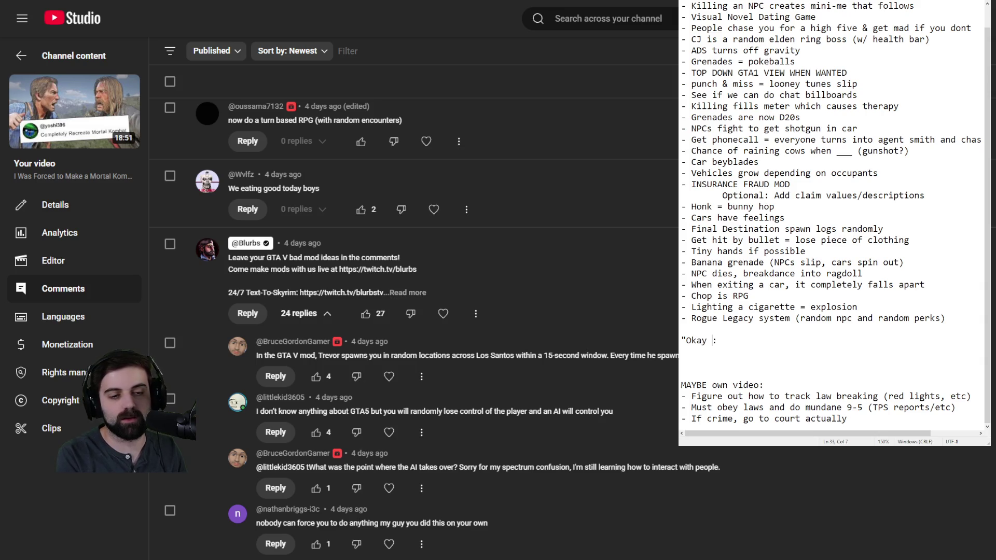
type(" maybe")
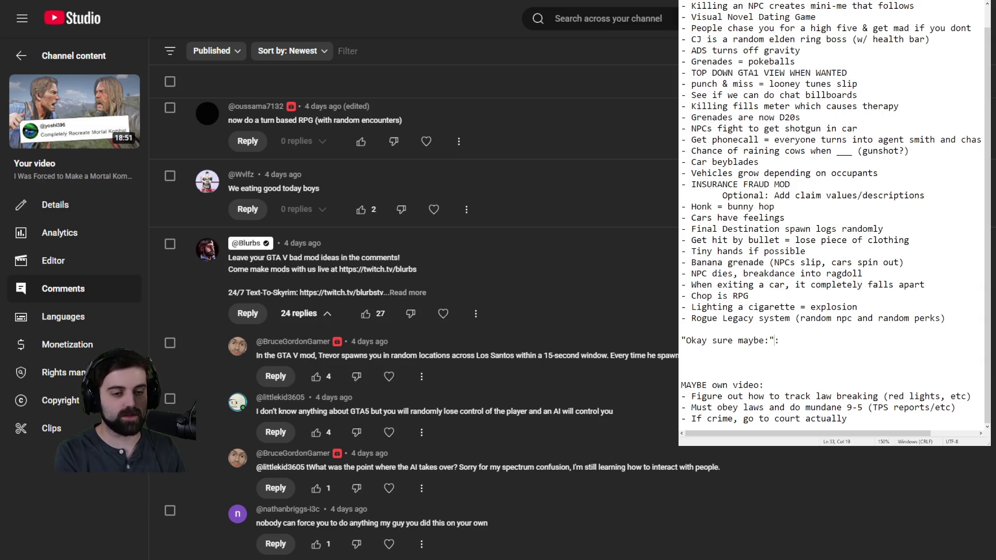
type("\"")
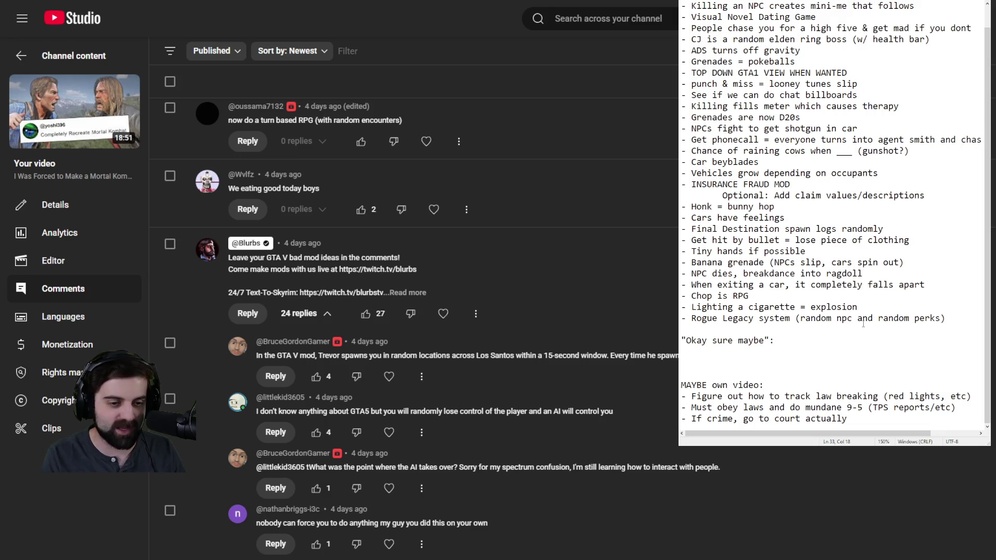
key("Right")
key("shift+Home")
key("ctrl+x")
key("BackSpace")
left_click(825, 340)
key("Return")
key("ctrl+v")
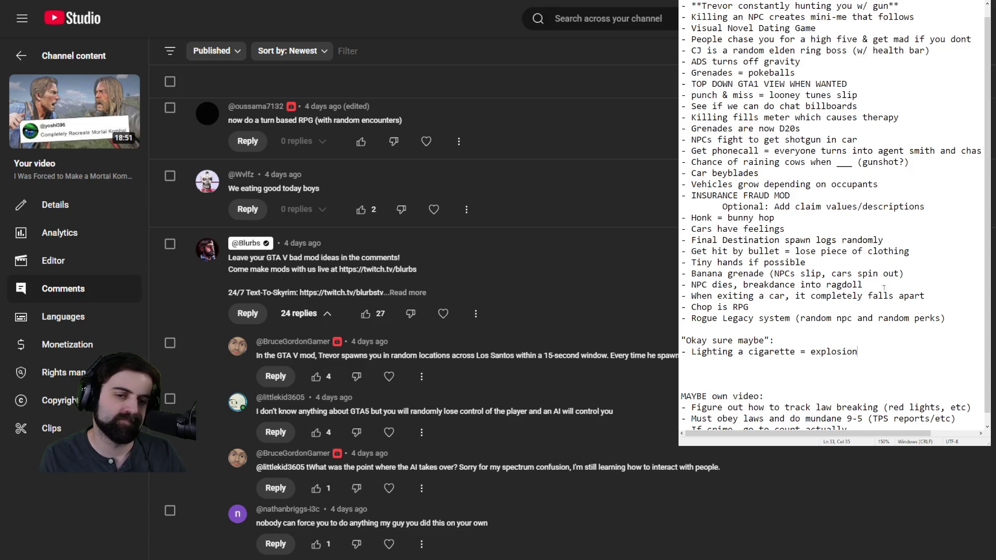
Move the car-falls-apart and tiny-hands ideas under the lighting-a-cigarette line
left_click_drag(939, 297, 940, 288)
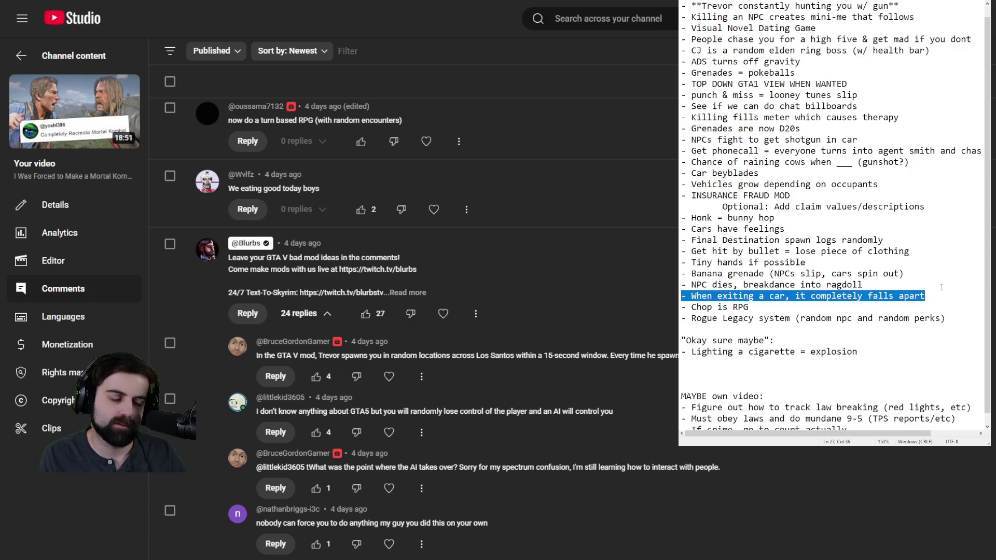
key("ctrl+x")
key("BackSpace")
left_click(873, 340)
key("Return")
key("ctrl+v")
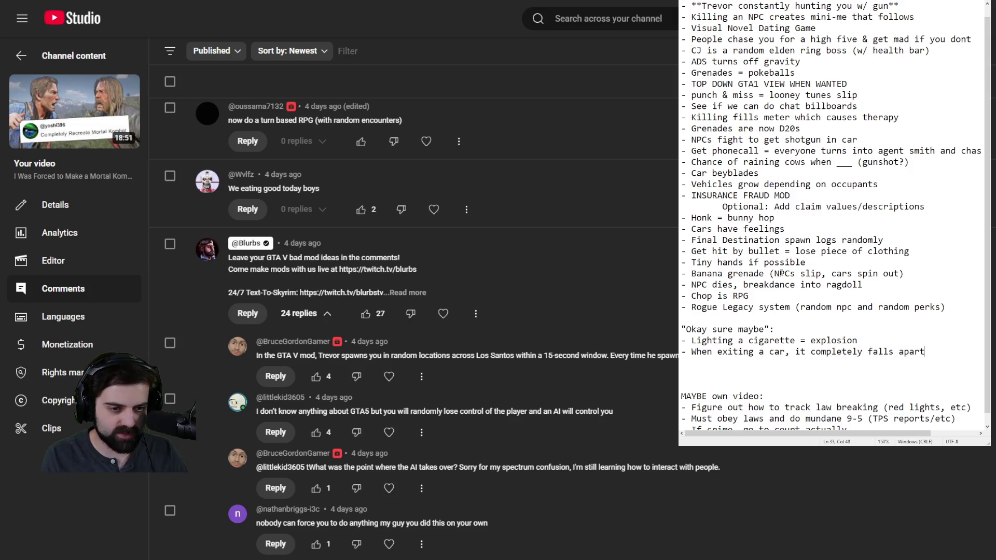
key("shift+Home")
key("BackSpace")
key("BackSpace")
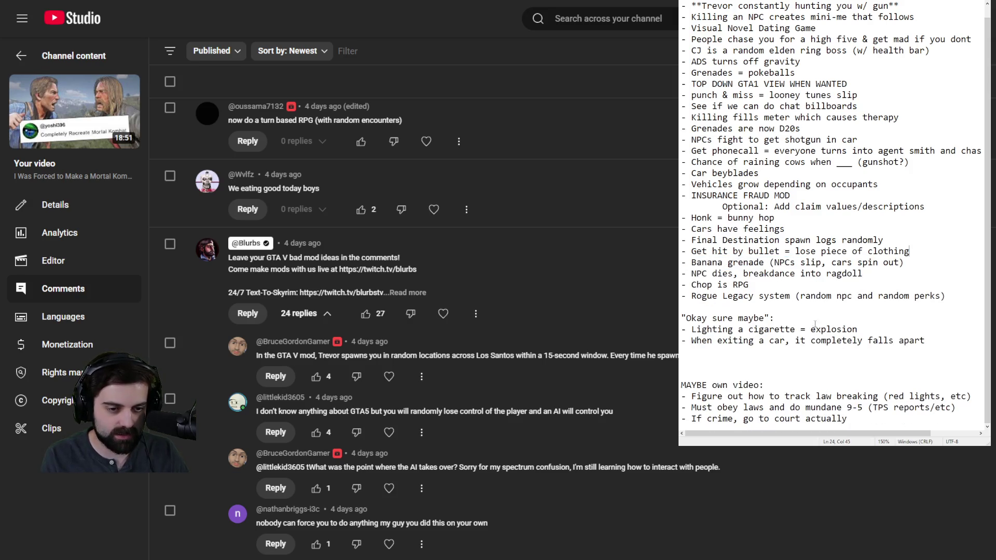
key("ctrl+z")
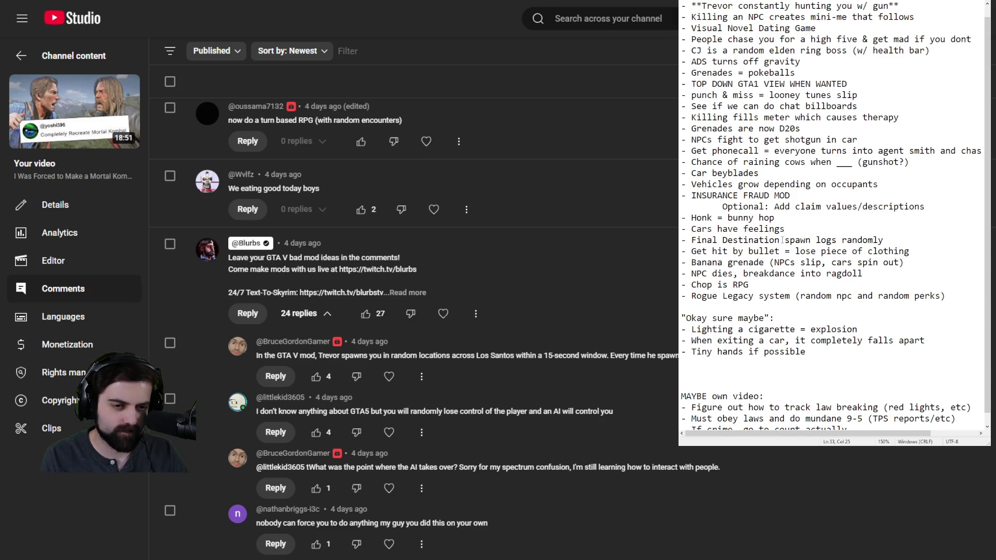
Cut the Final Destination logs idea and paste it below tiny hands
left_click(887, 239)
key("shift+Home")
key("ctrl+x")
key("BackSpace")
left_click(864, 337)
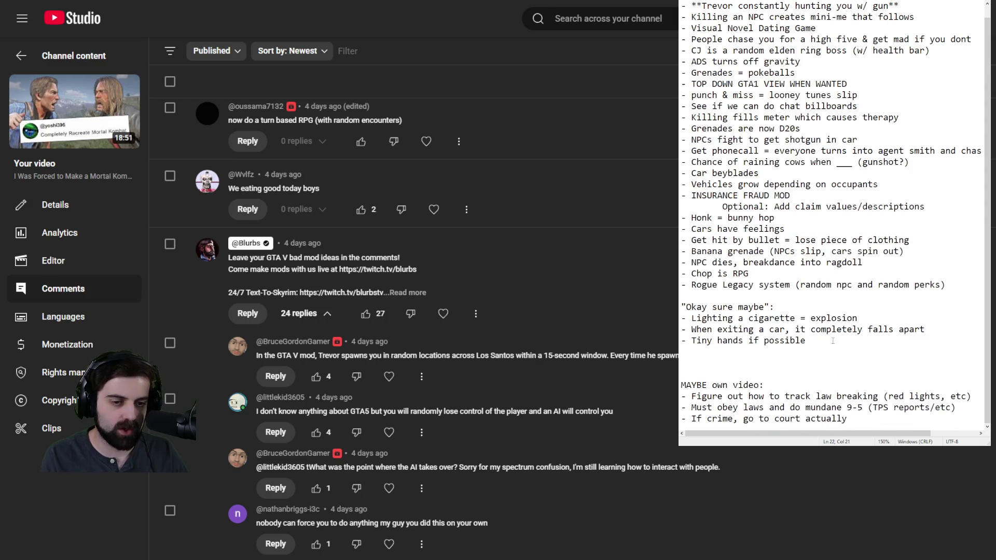
key("Return")
key("ctrl+v")
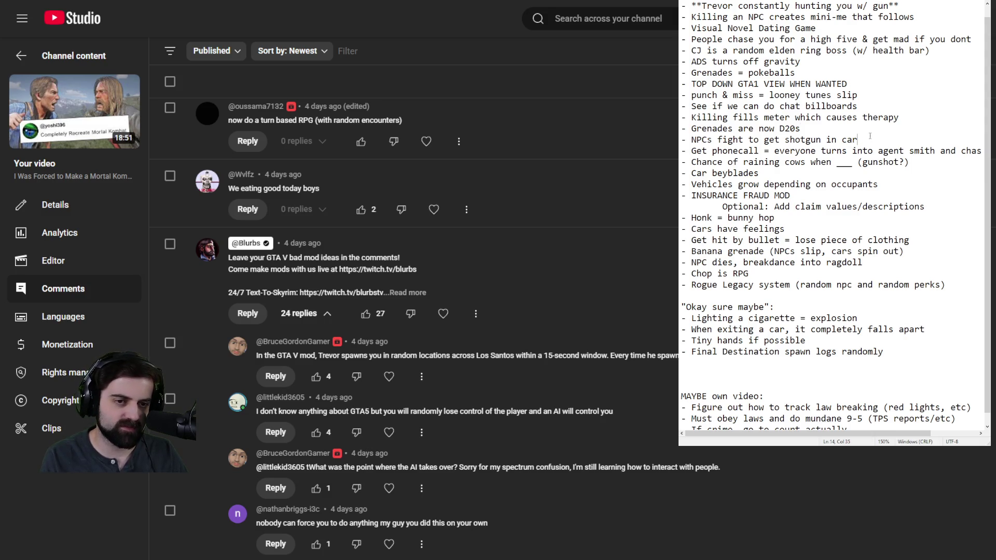
Move the NPCs-fight-for-shotgun and grenades-are-D20s ideas into the maybe section
key("shift+Up")
key("BackSpace")
key("ctrl+z")
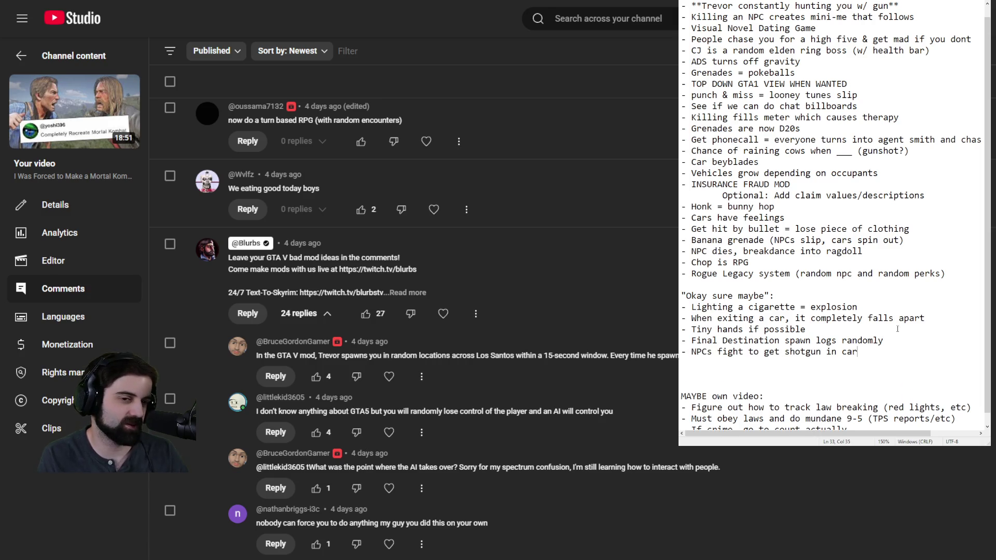
left_click(919, 129)
key("shift+Home")
key("BackSpace")
key("BackSpace")
key("ctrl+z")
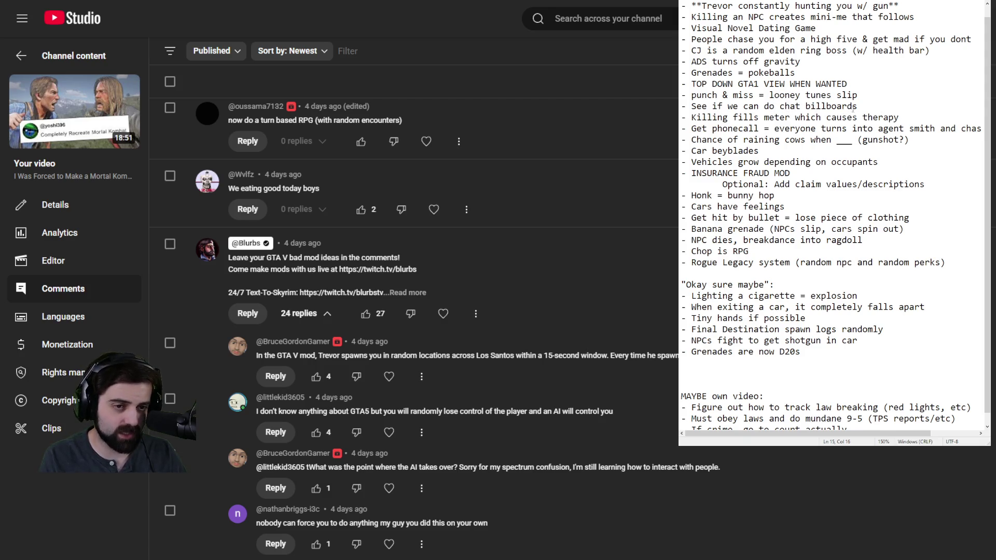
Move the killing-fills-therapy-meter and grenades-equal-pokeballs ideas below the D20s idea
left_click_drag(922, 120, 922, 111)
key("Delete")
left_click(811, 344)
key("ctrl+v")
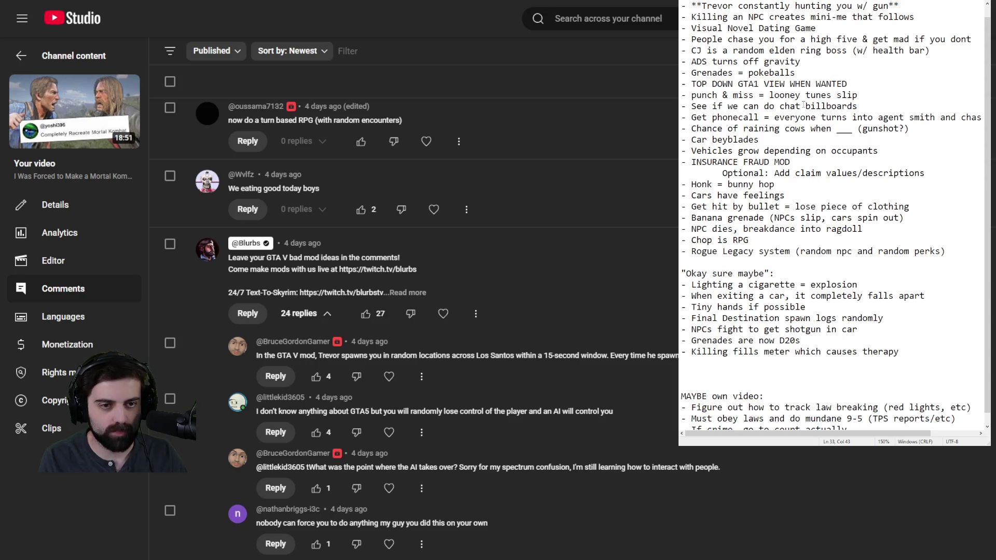
scroll(707, 109, "up", 1)
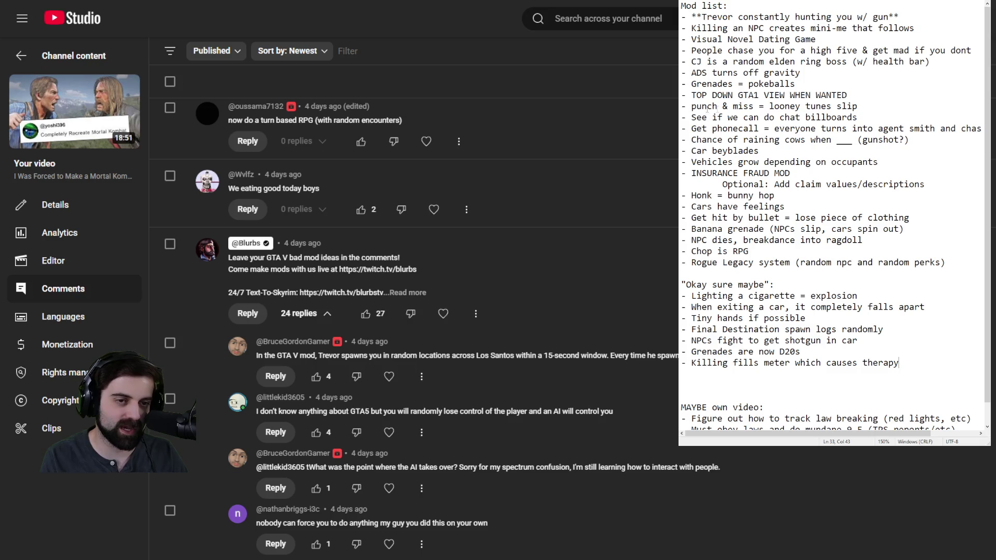
left_click(813, 82)
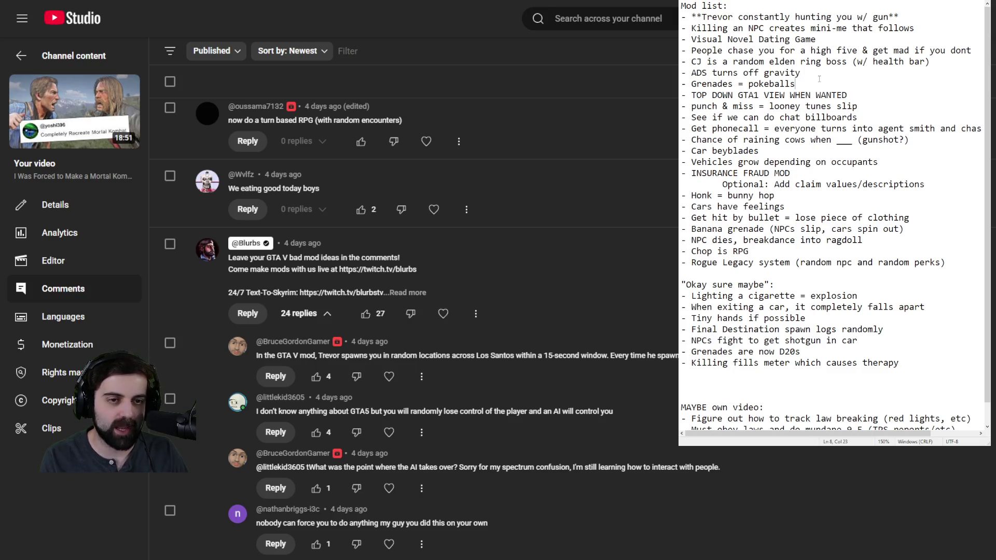
key("shift+Home")
key("BackSpace")
key("BackSpace")
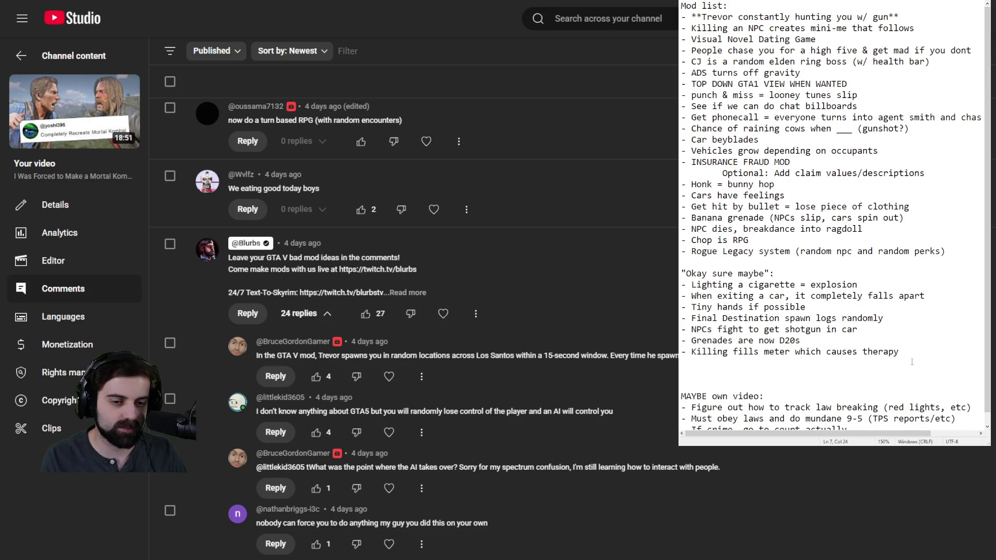
left_click(914, 353)
key("Return")
key("ctrl+v")
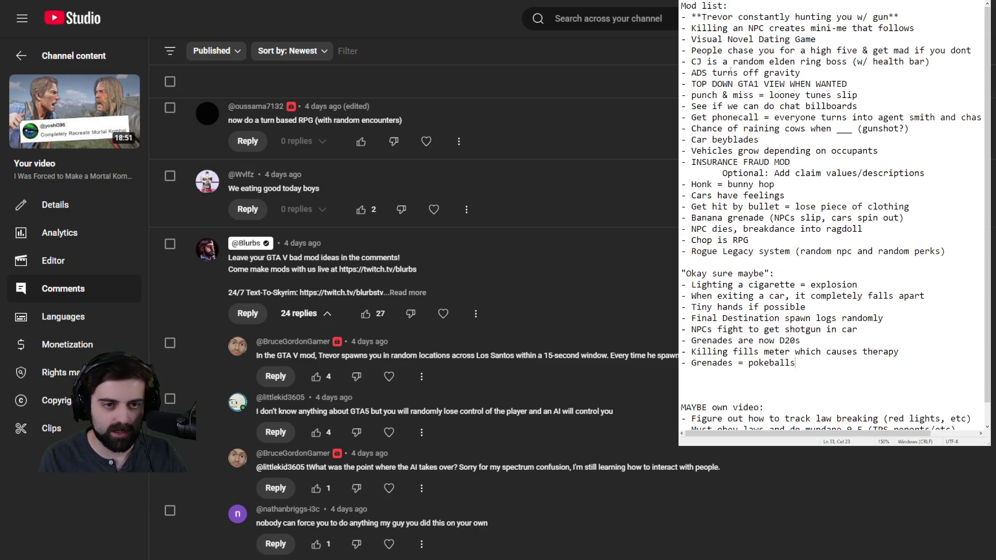
Move the "CJ is a random elden ring boss" idea to the end of the maybe section
left_click(932, 62)
key("shift+Home")
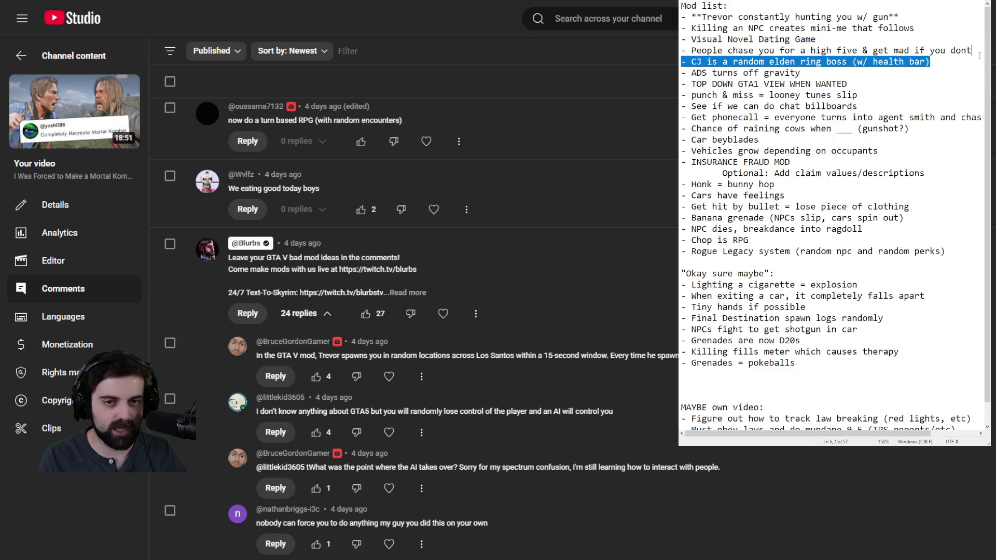
key("BackSpace")
key("BackSpace")
left_click(806, 353)
key("Return")
key("ctrl+v")
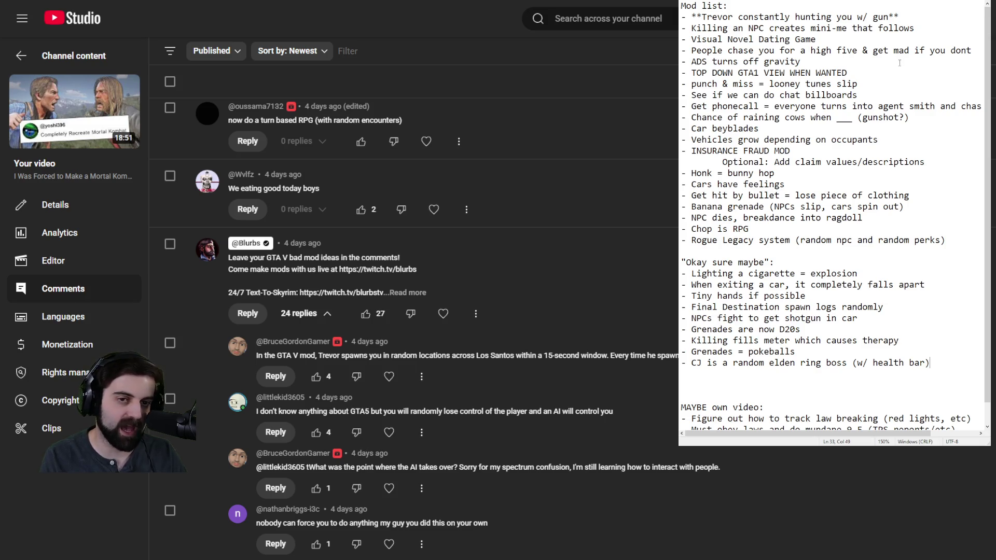
left_click(978, 50)
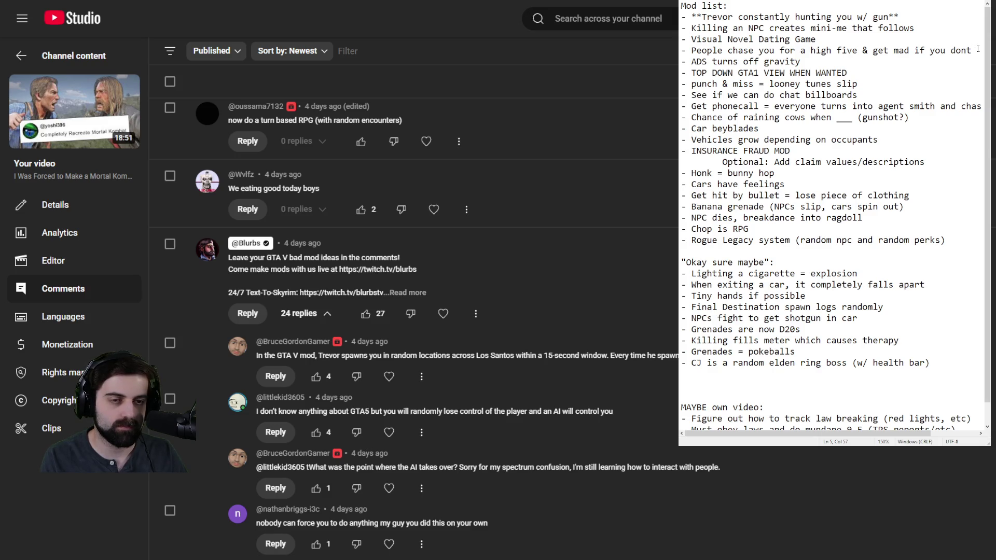
left_click_drag(978, 49, 977, 43)
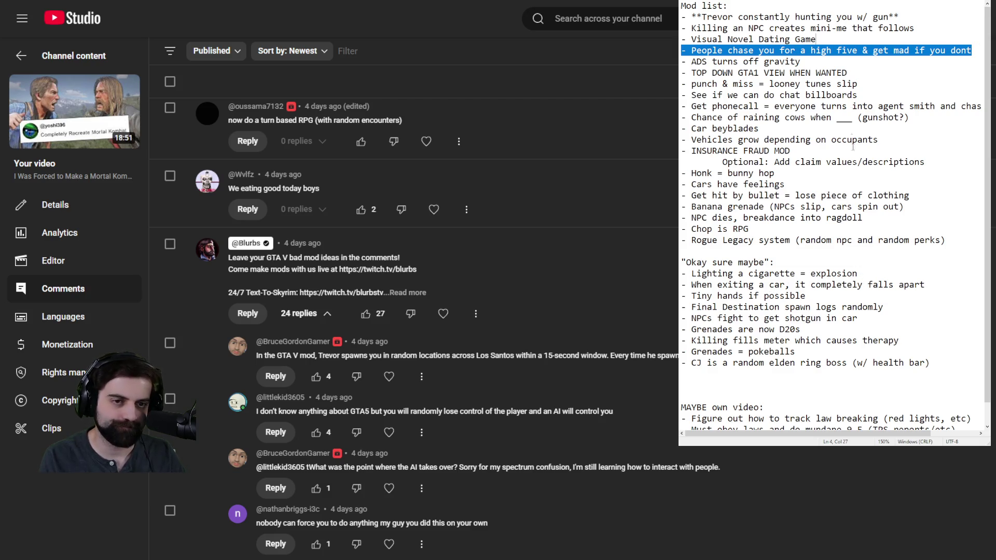
left_click(893, 59)
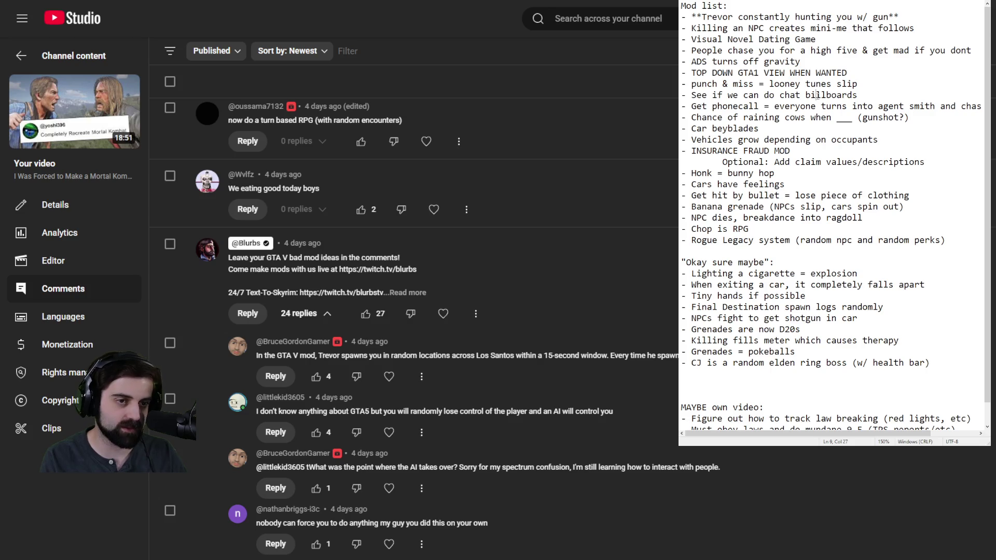
scroll(806, 134, "down", 1)
scroll(793, 188, "up", 1)
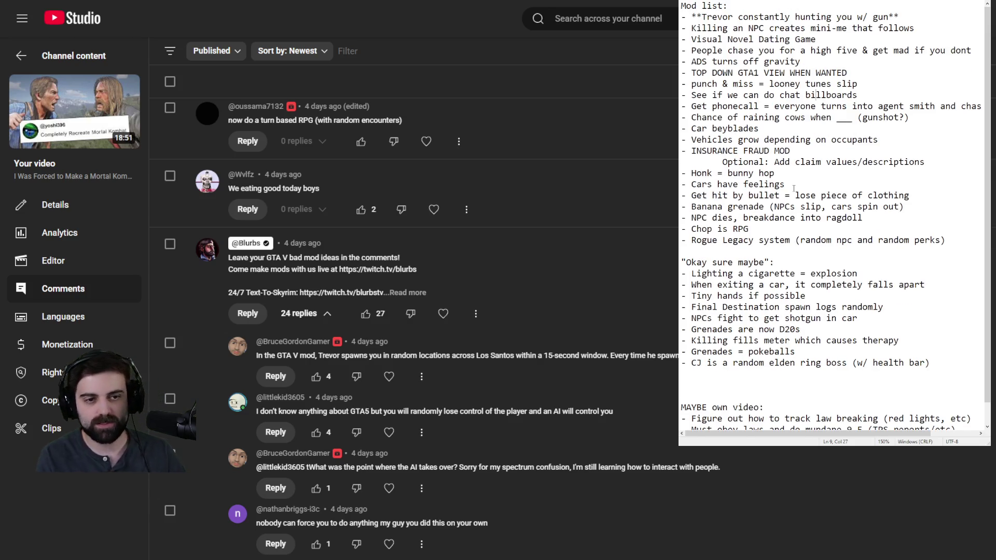